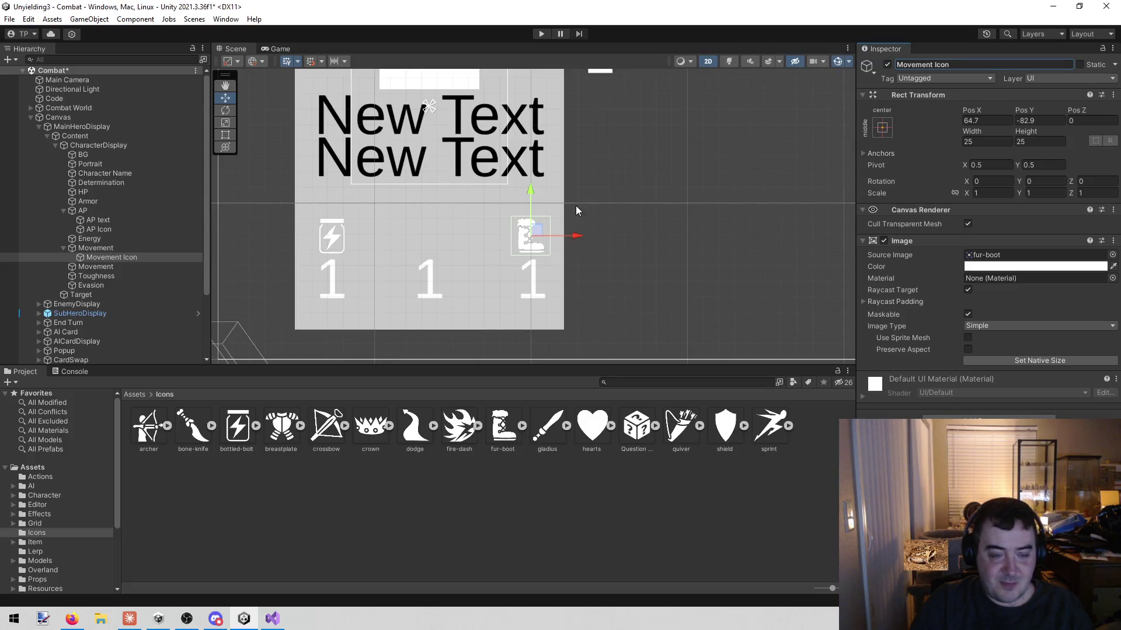
- Rename the Movement group's text object to 'Movement Text' and collapse the Movement group
left_click(96, 266)
left_click(1005, 62)
key("End")
type("Text")
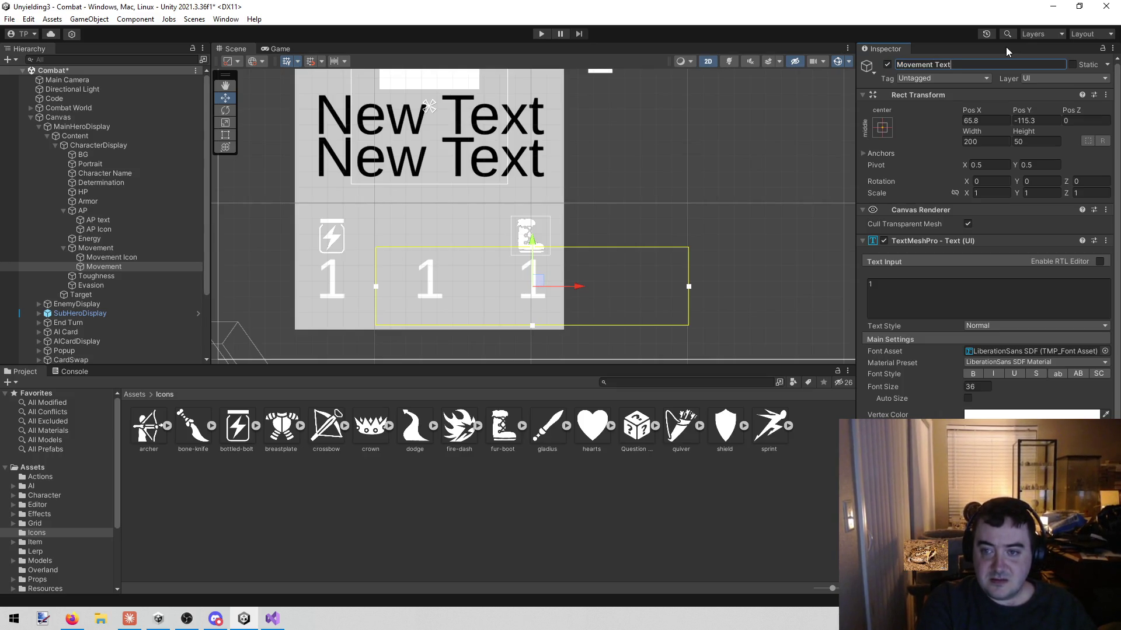
key("Return")
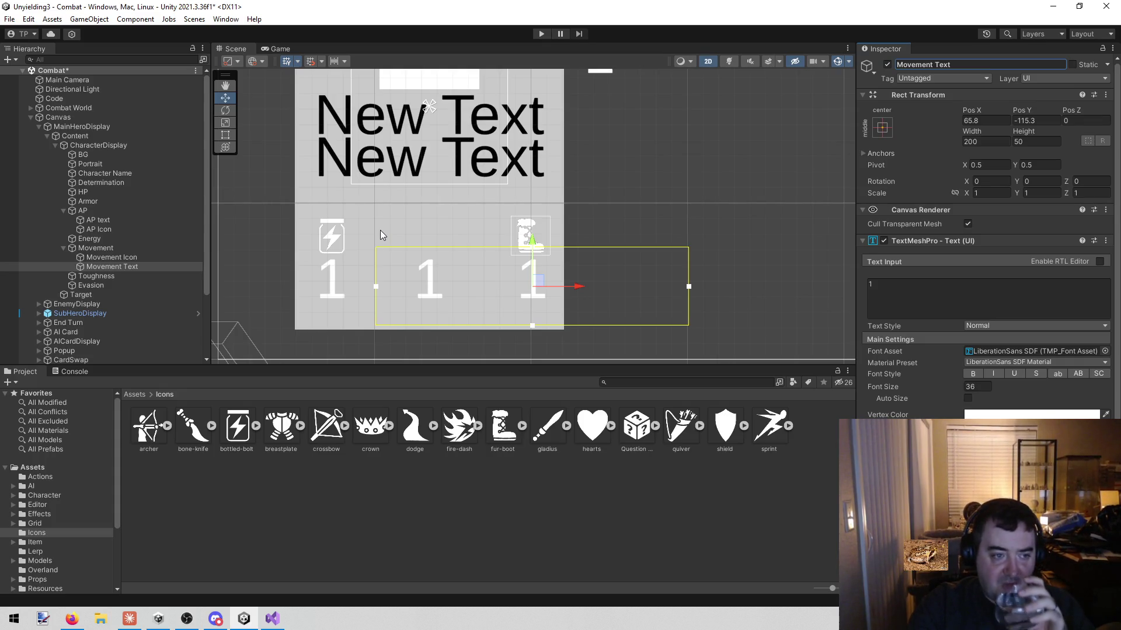
left_click(64, 247)
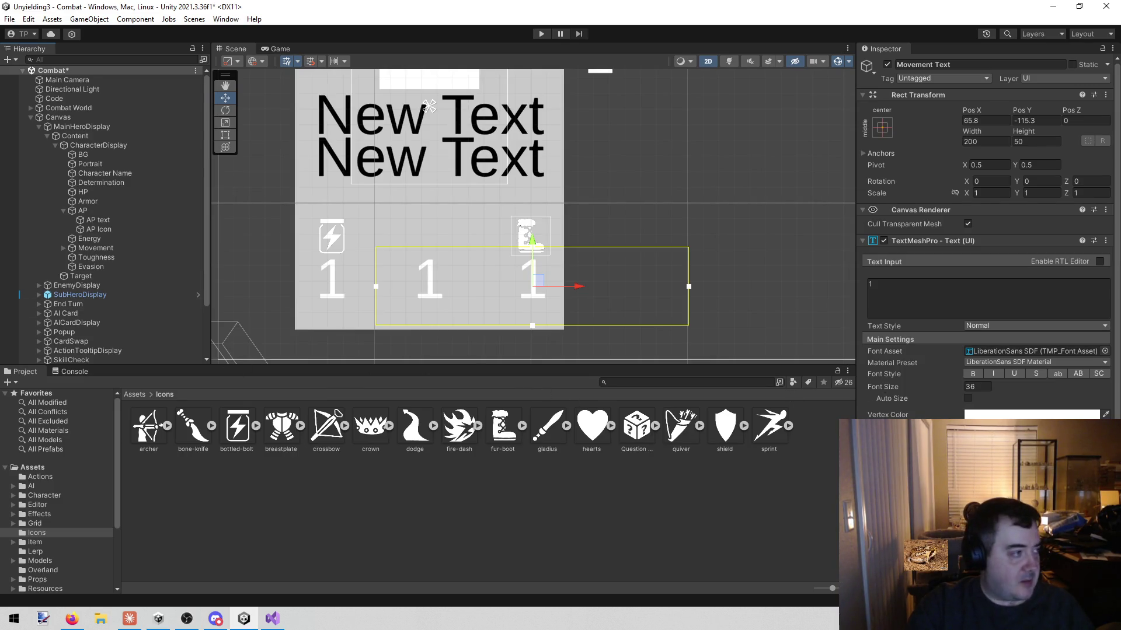
- Switch from Unity to the browser showing game-icons.net's Action icons page
key("alt+Tab")
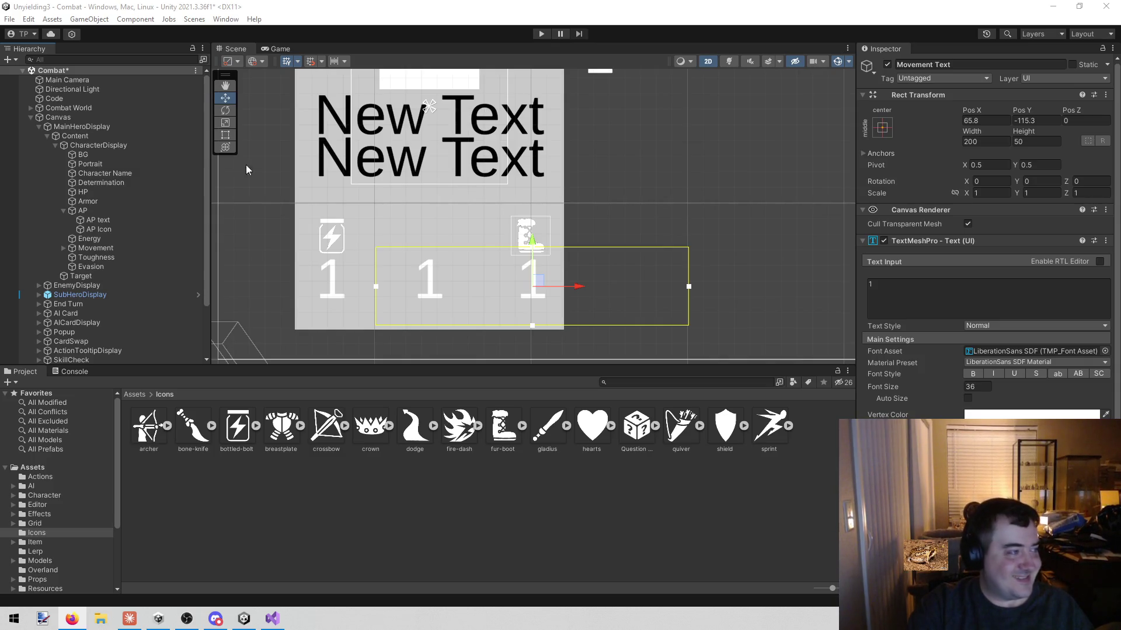
key("alt+Tab")
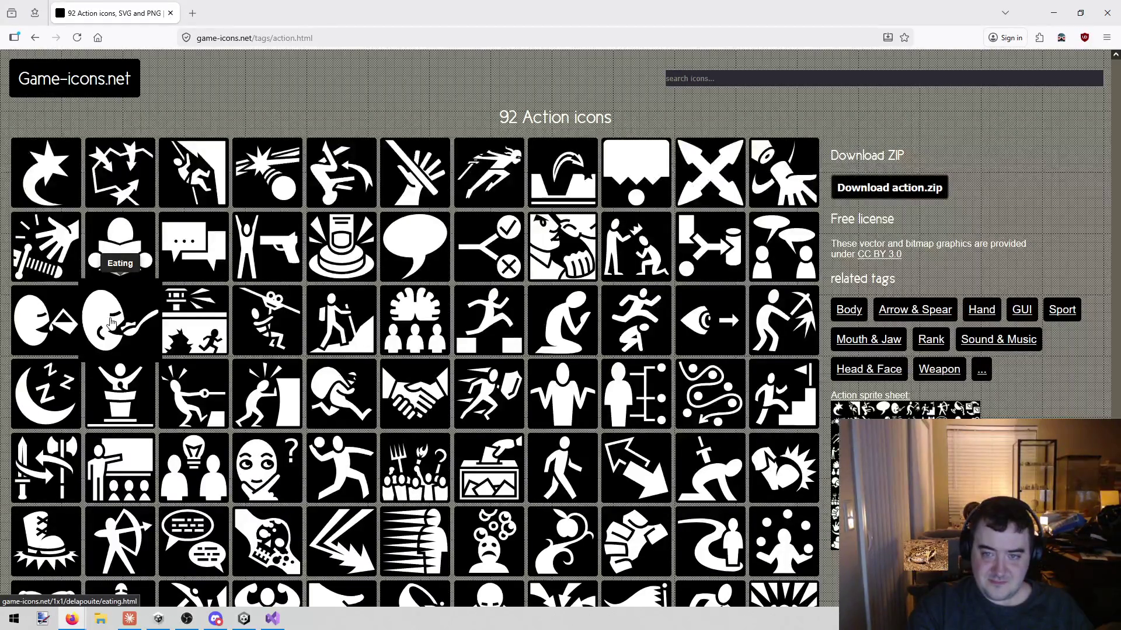
- Search game-icons.net for 'star' and open the Star & Sun icons listing
scroll(181, 348, "down", 4)
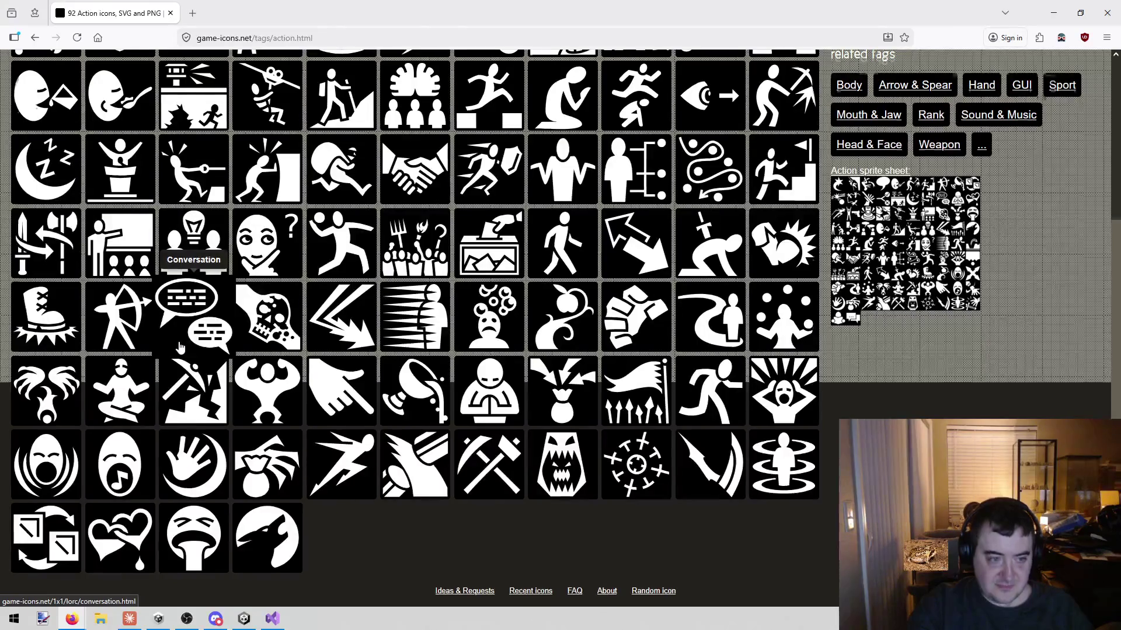
scroll(180, 348, "up", 4)
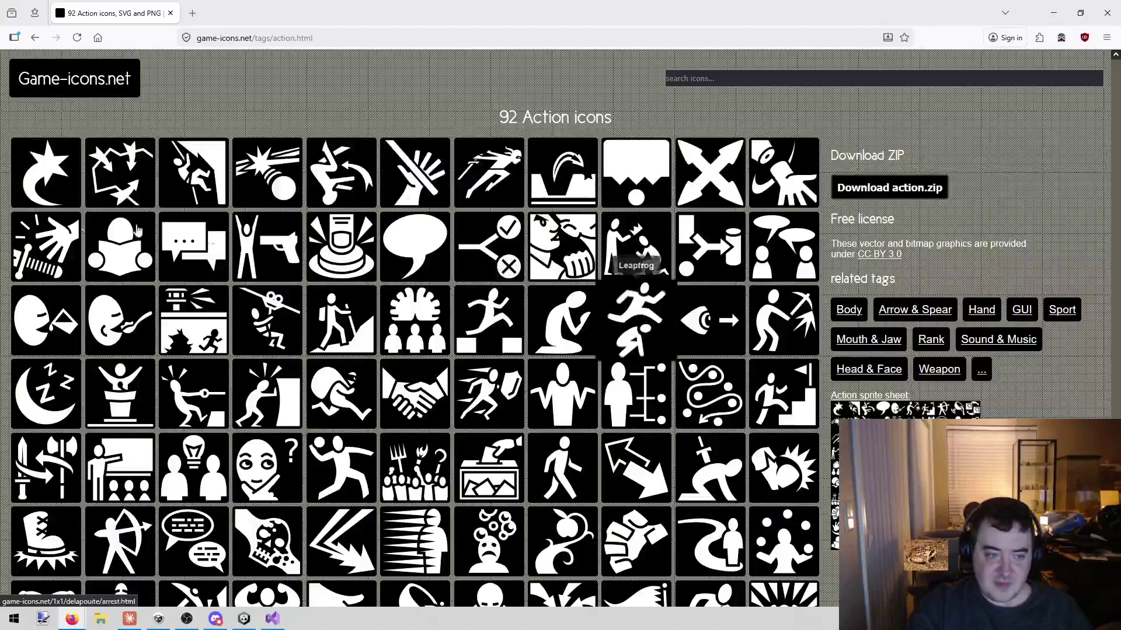
scroll(258, 274, "down", 1)
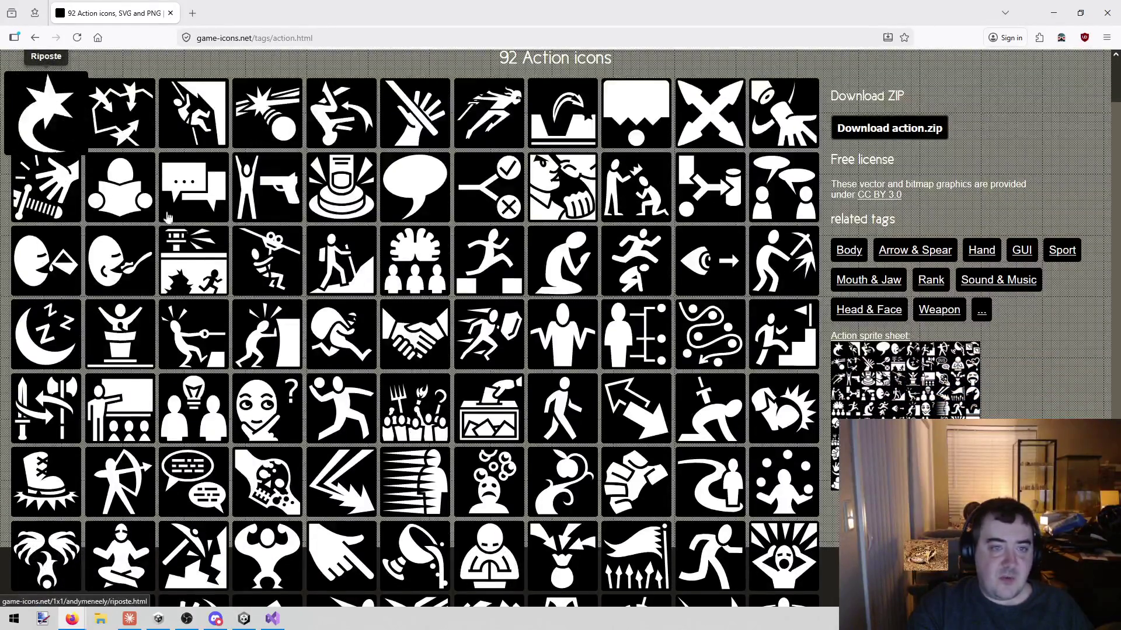
scroll(222, 190, "up", 1)
left_click(744, 71)
type("star")
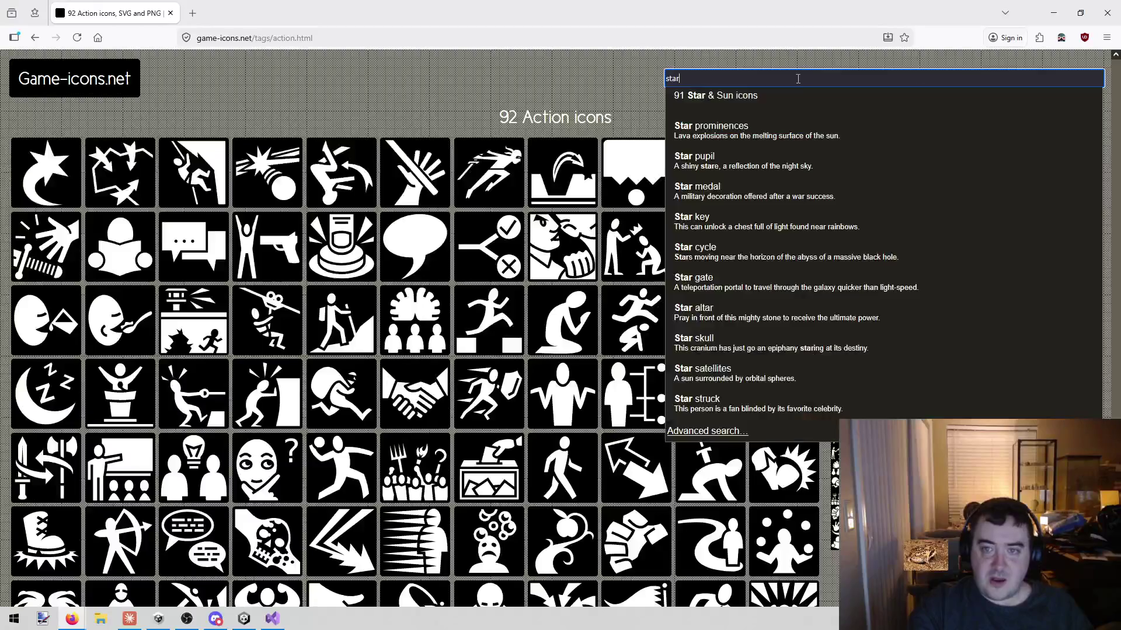
left_click(716, 99)
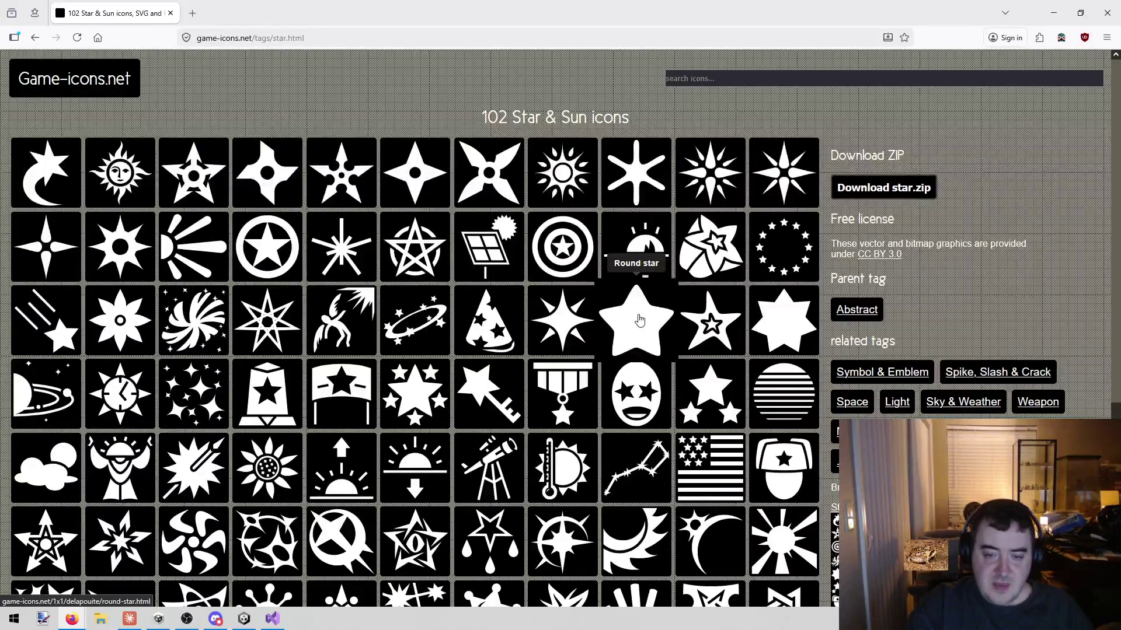
scroll(640, 320, "down", 5)
scroll(639, 320, "up", 5)
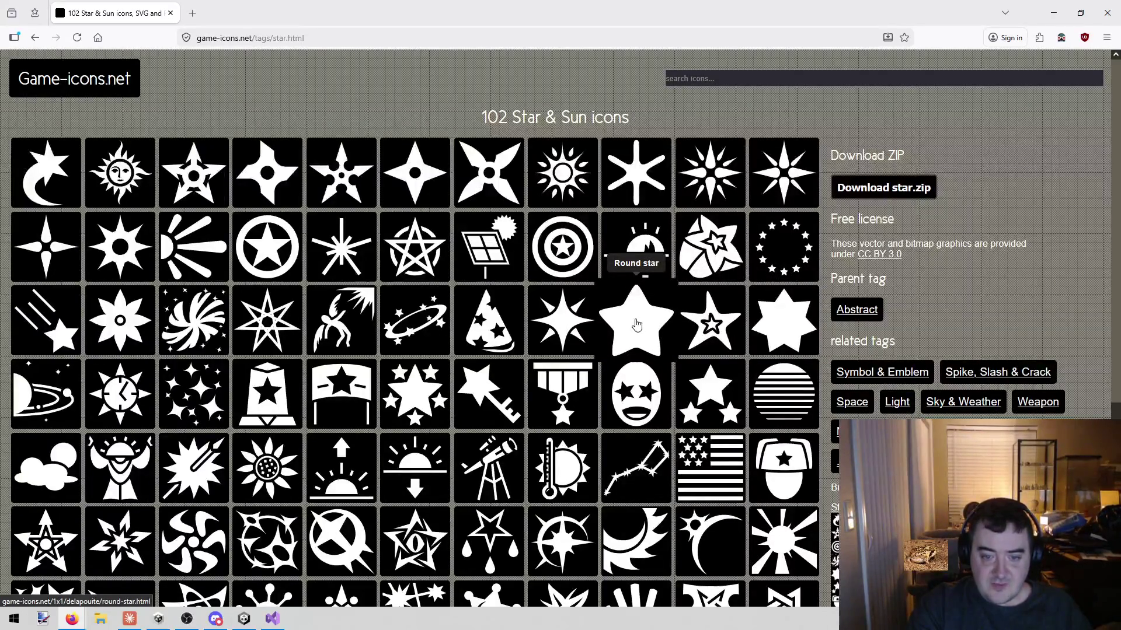
key("alt+Tab")
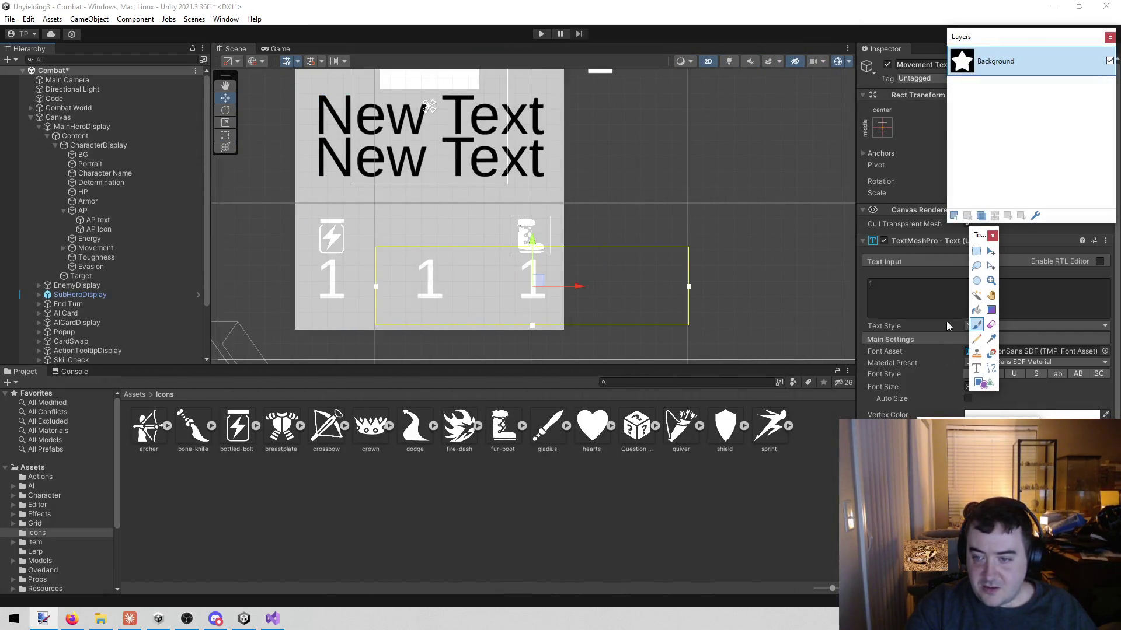
- Set the Magic Wand to same-colour selection for the star's background, then return to Unity
left_click(978, 297)
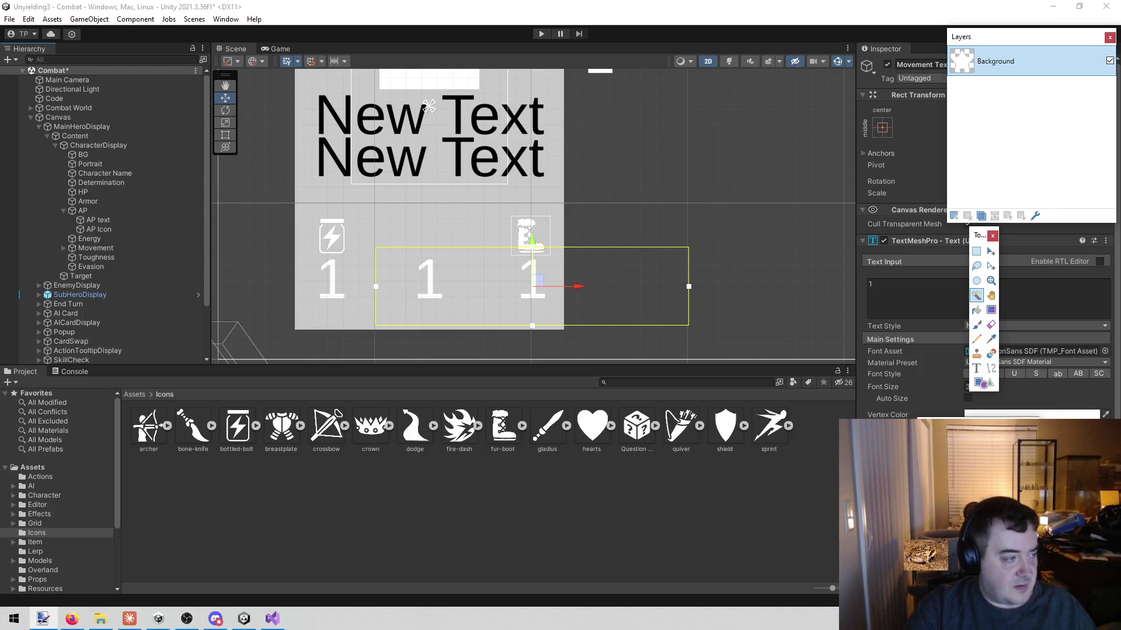
key("alt+Tab")
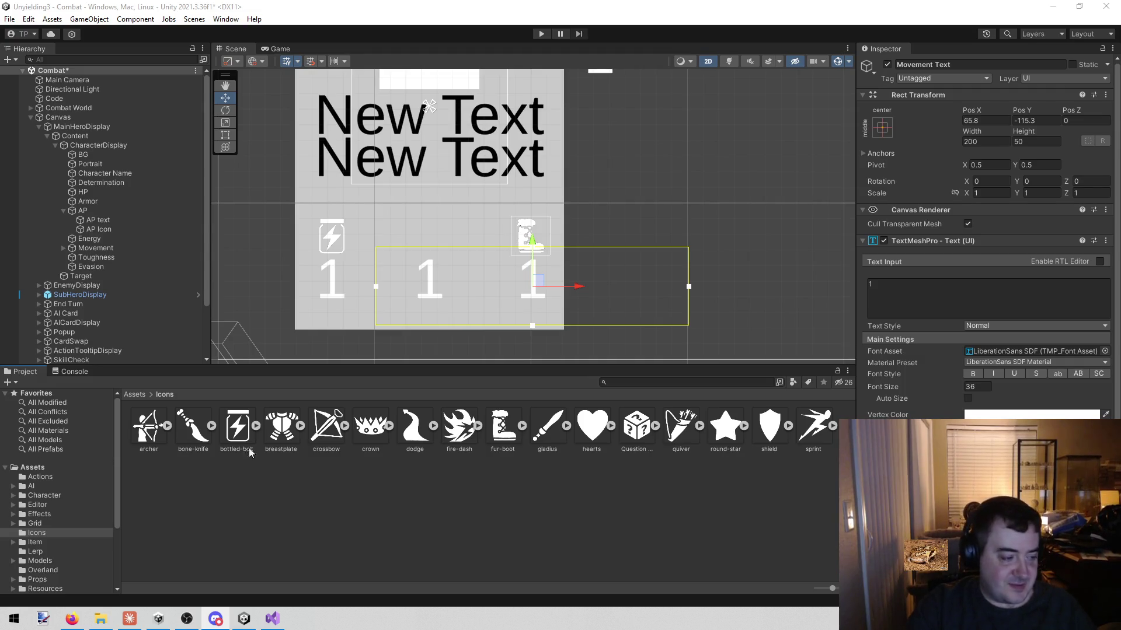
- Set the AP Icon's Source Image to the round-star sprite in place of bottled-bolt
left_click(140, 232)
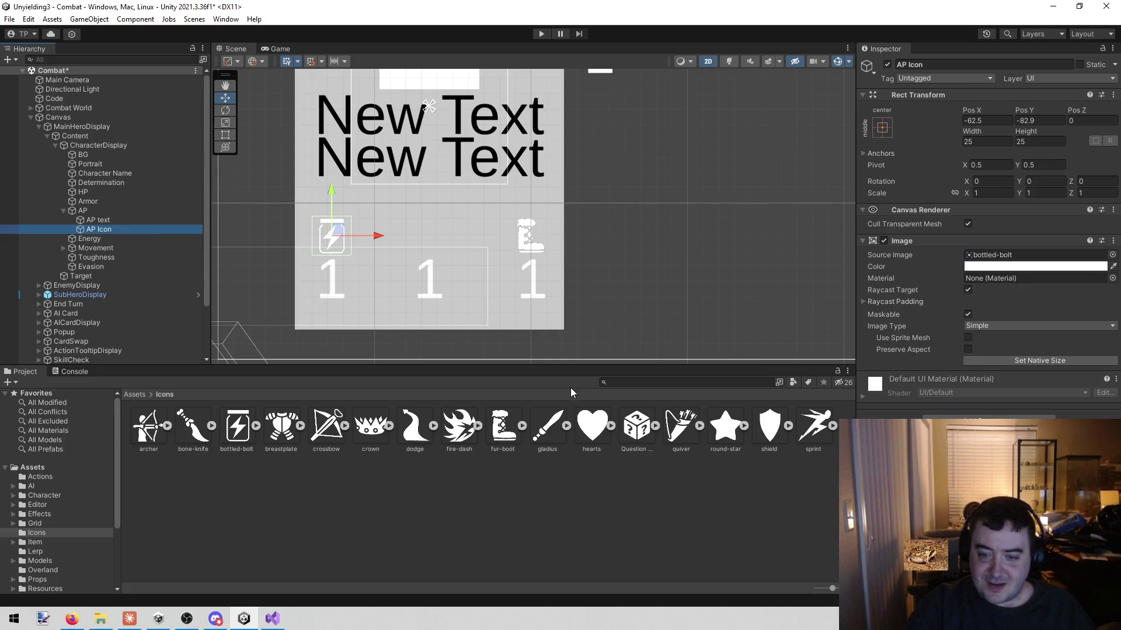
left_click(729, 430)
mouse_move(728, 431)
left_mouse_down()
mouse_move(1030, 244)
mouse_move(1033, 255)
left_mouse_up()
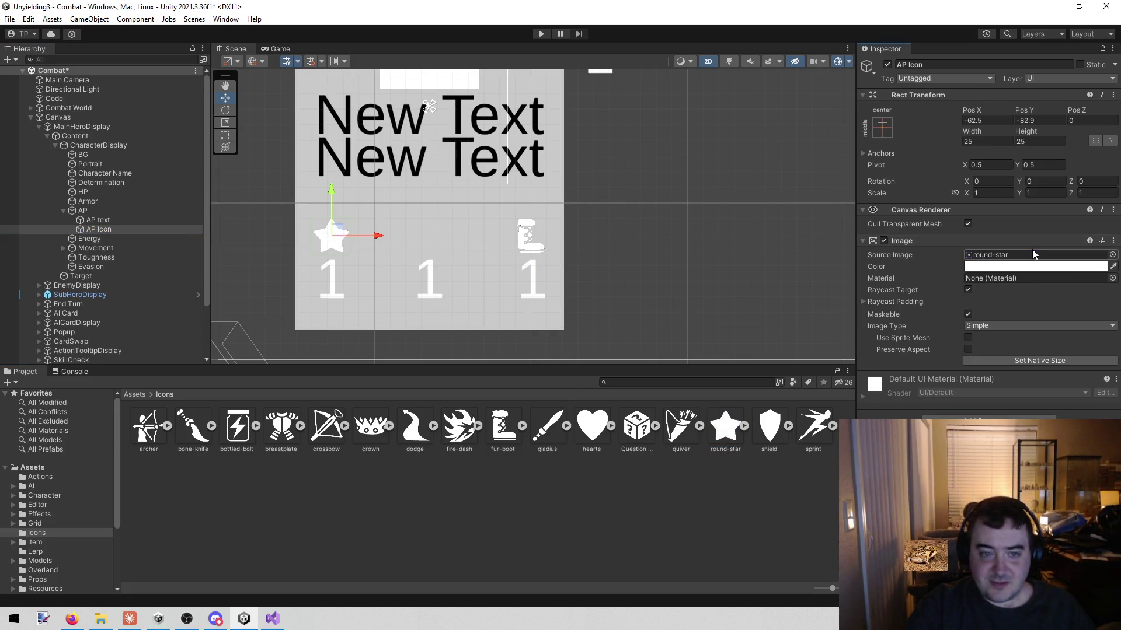
left_click(63, 211)
left_click(90, 220)
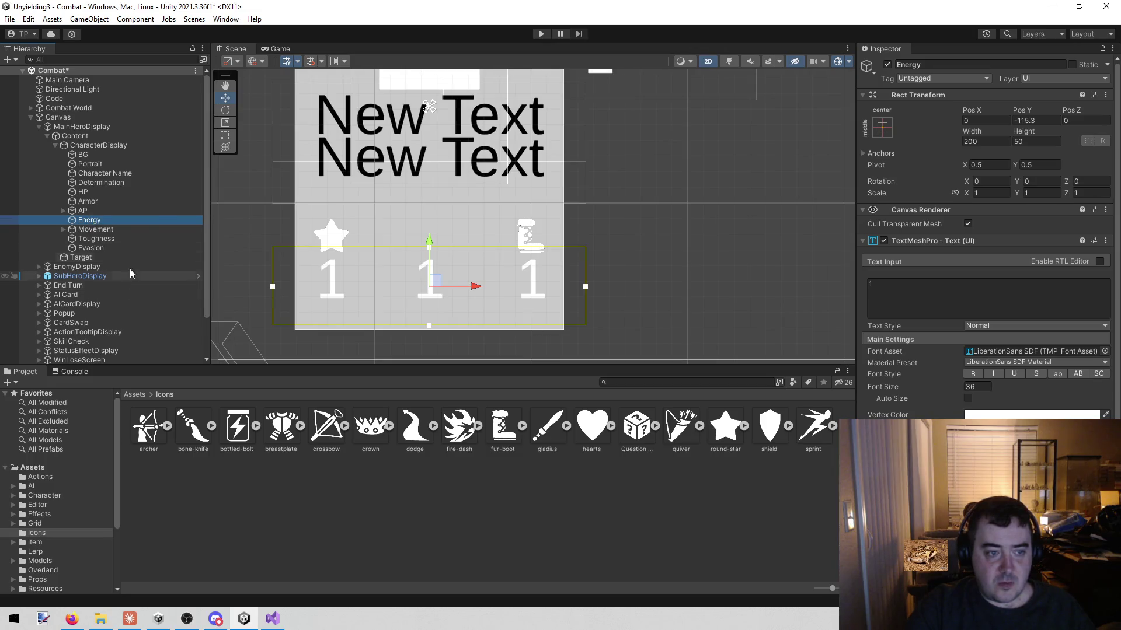
- Create an empty child of CharacterDisplay named 'Energy'
right_click(116, 145)
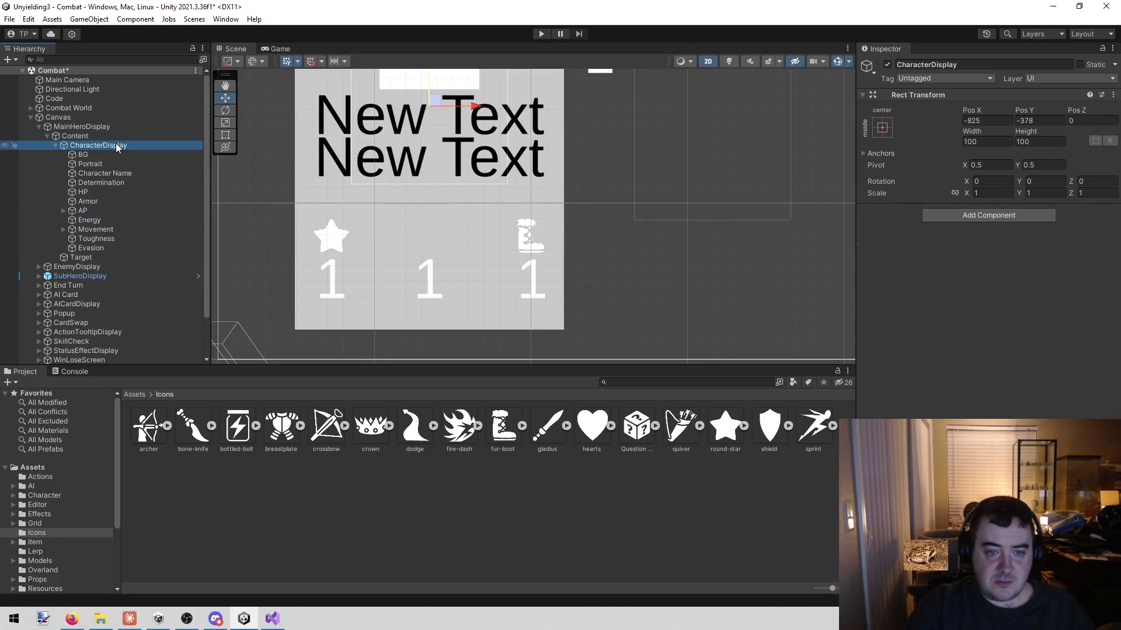
left_click(156, 300)
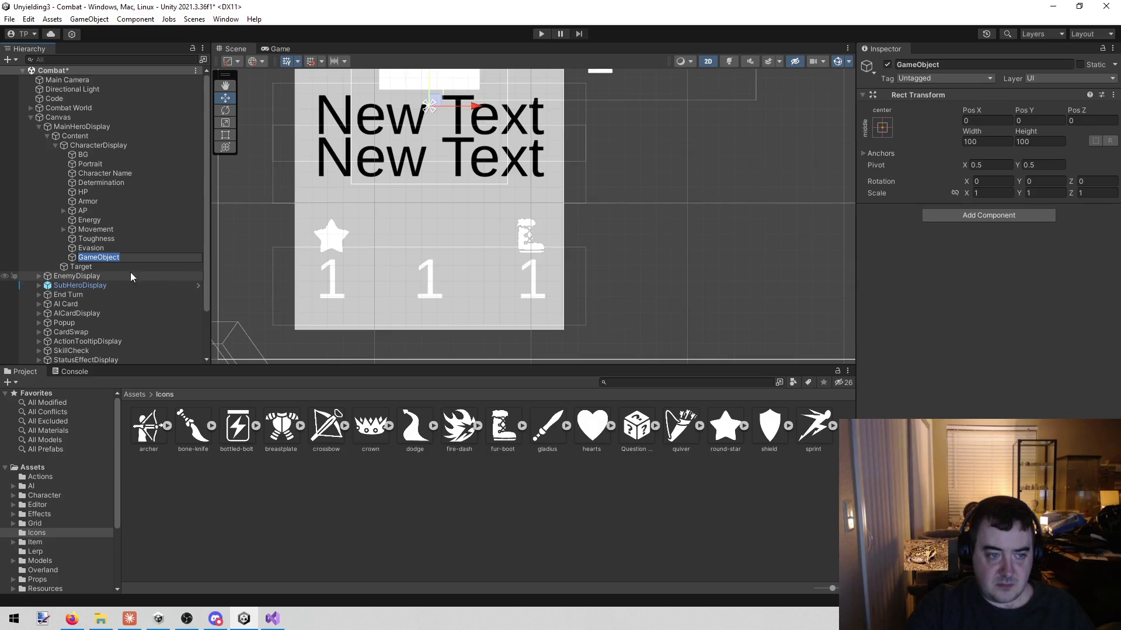
left_click(977, 61)
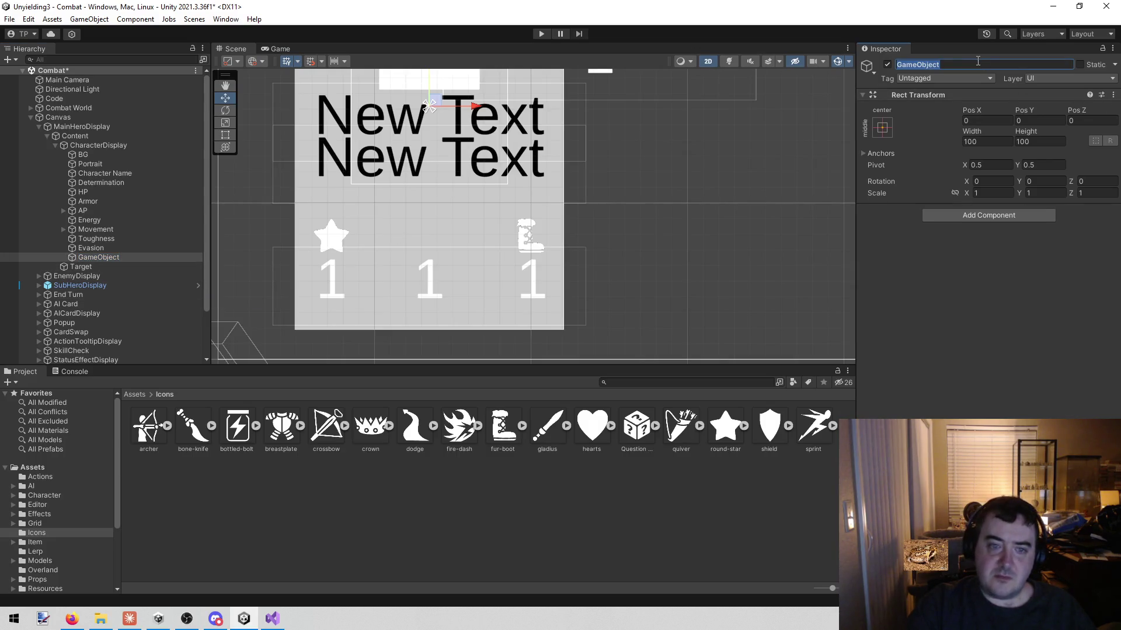
type("Energy")
key("Return")
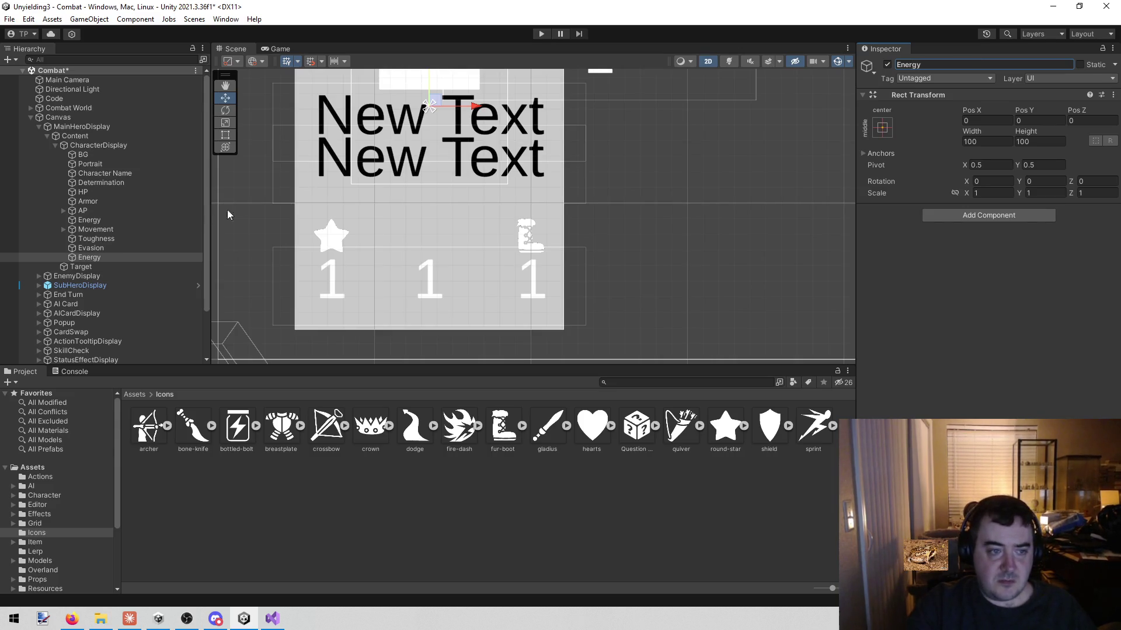
- Rename the original Energy text object to 'Energy Text' and nest it inside the Energy group
left_click(98, 220)
left_click(1001, 63)
left_click(1000, 63)
type("T")
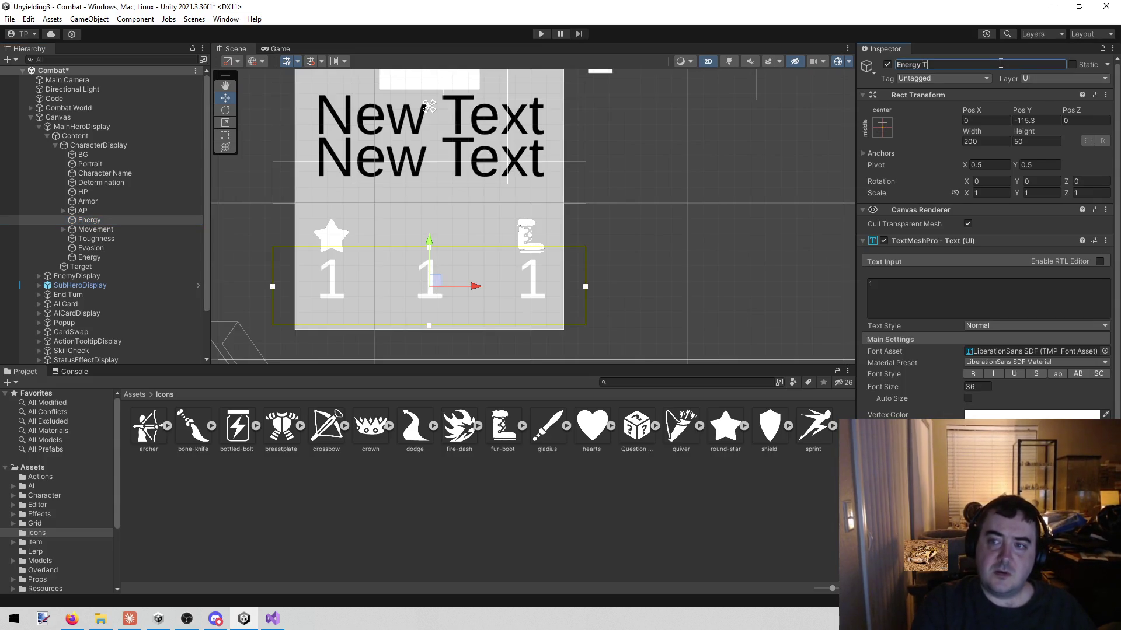
type("ext")
key("Return")
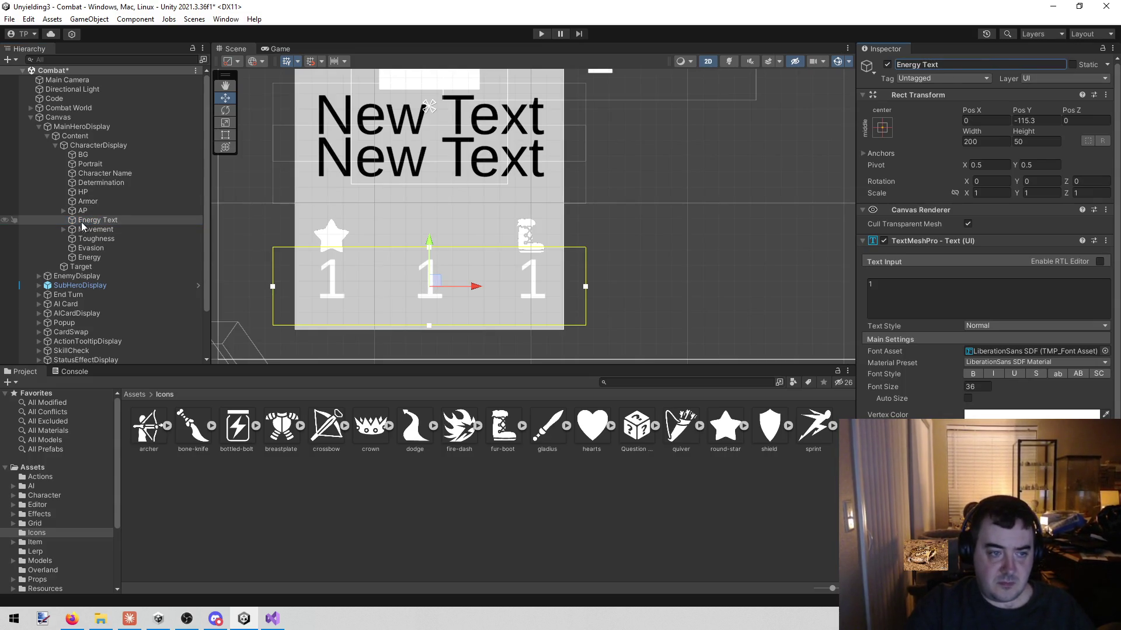
mouse_move(75, 258)
left_mouse_down()
mouse_move(104, 216)
mouse_move(116, 224)
mouse_move(100, 221)
left_mouse_up()
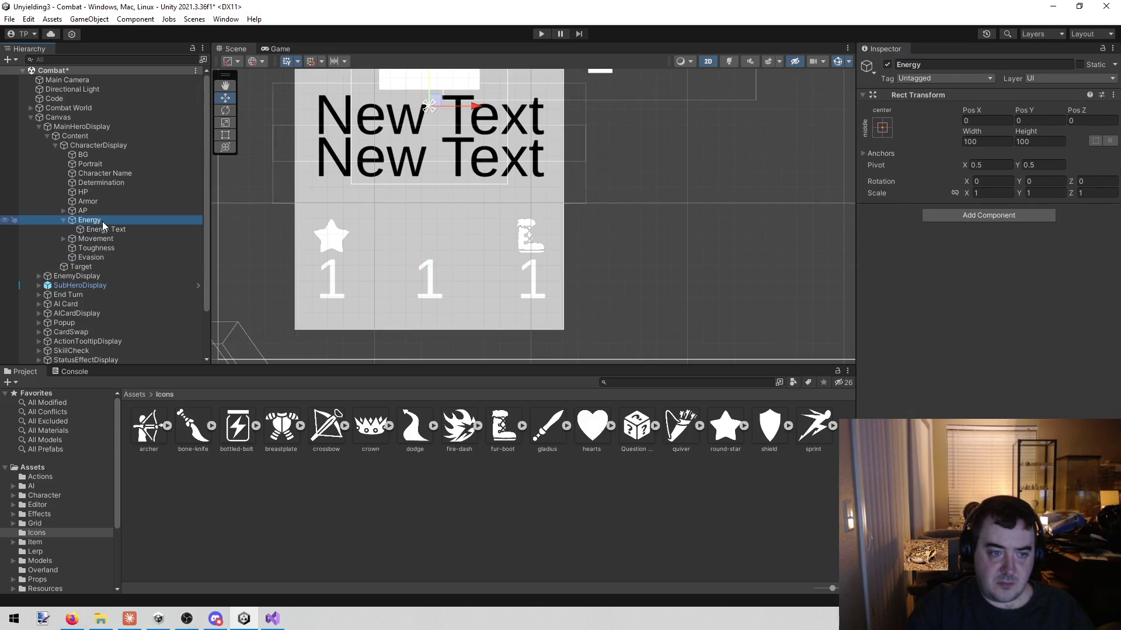
- Add an Image object inside Energy, then delete that unwanted Image again
right_click(102, 221)
mouse_move(204, 440)
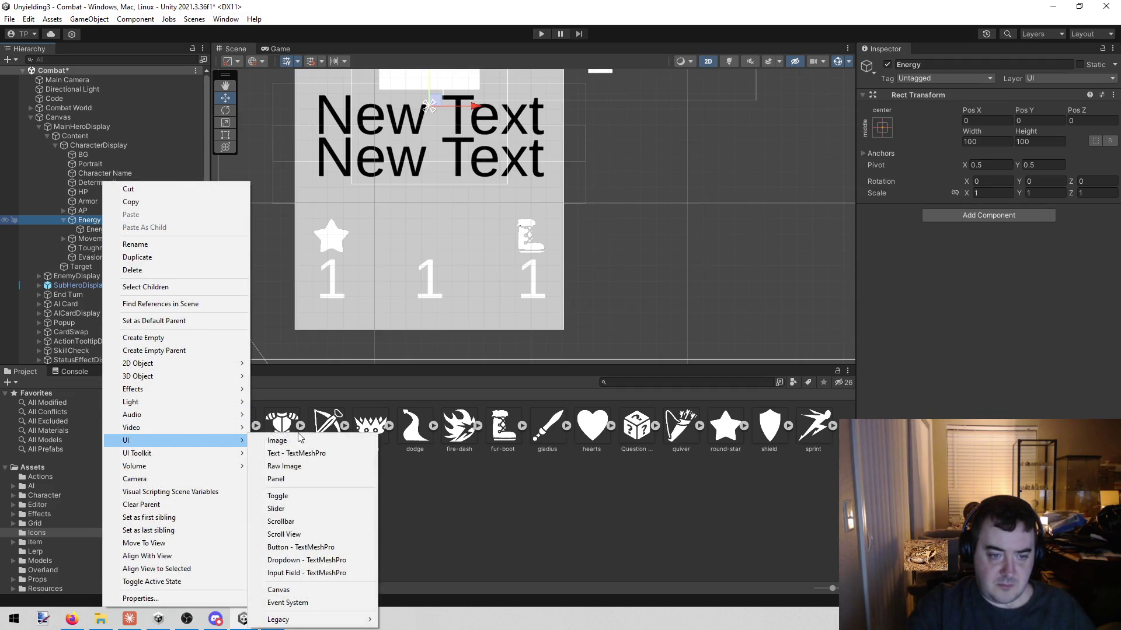
left_click(298, 441)
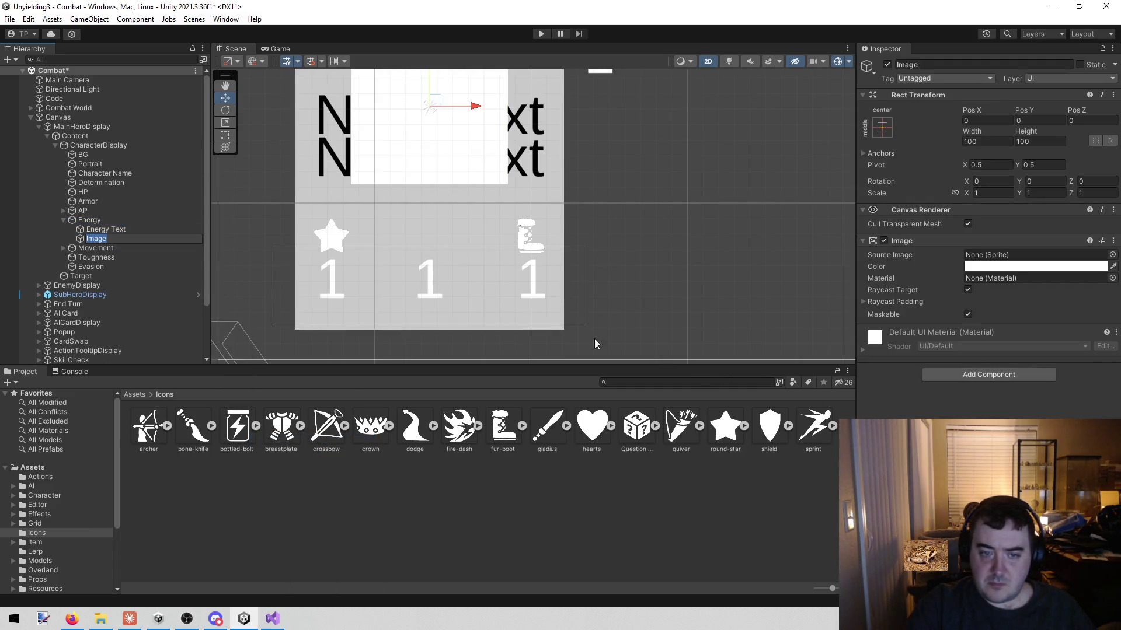
left_click(91, 220)
right_click(103, 239)
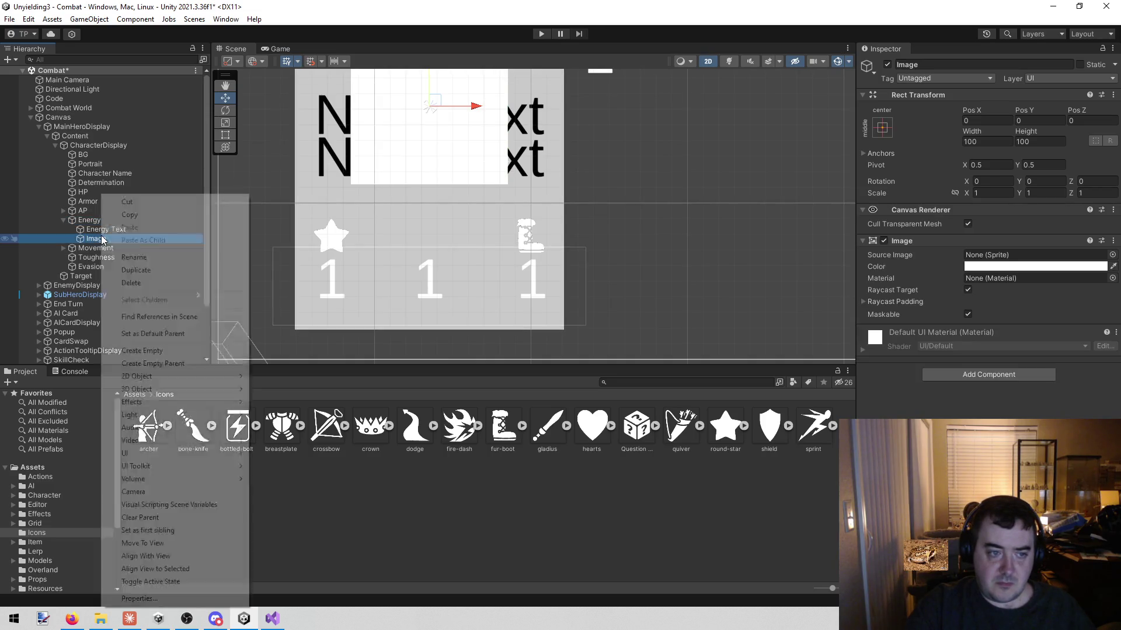
left_click(131, 283)
left_click(63, 238)
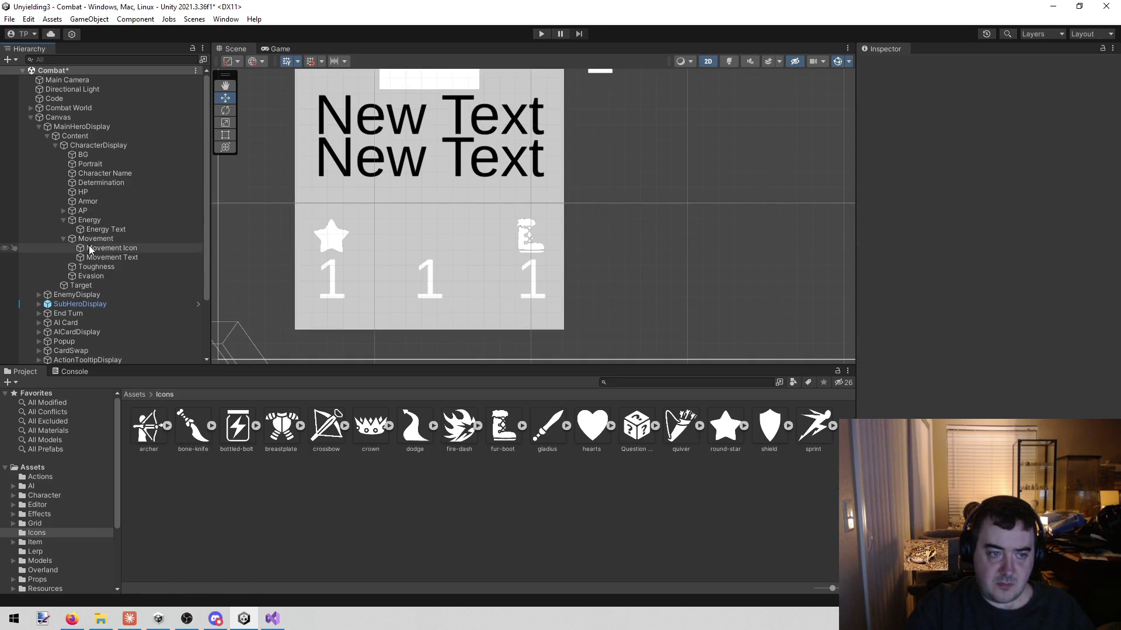
- Duplicate the Movement Icon and move the copy into the Energy group
left_click(96, 257)
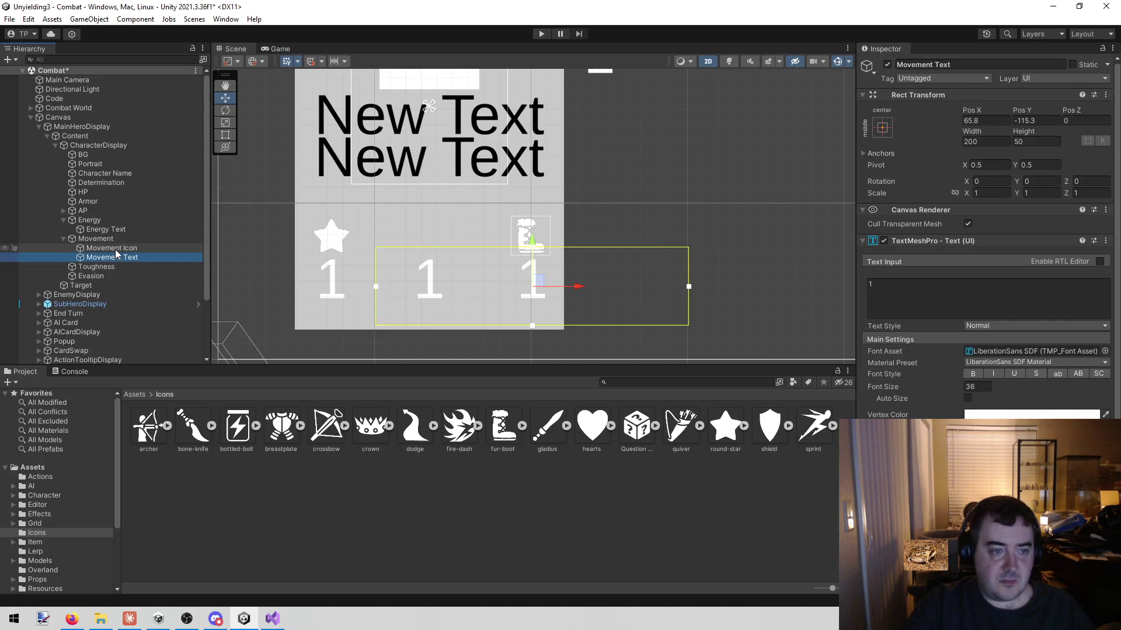
left_click(115, 249)
key("ctrl+d")
left_click_drag(120, 265, 106, 221)
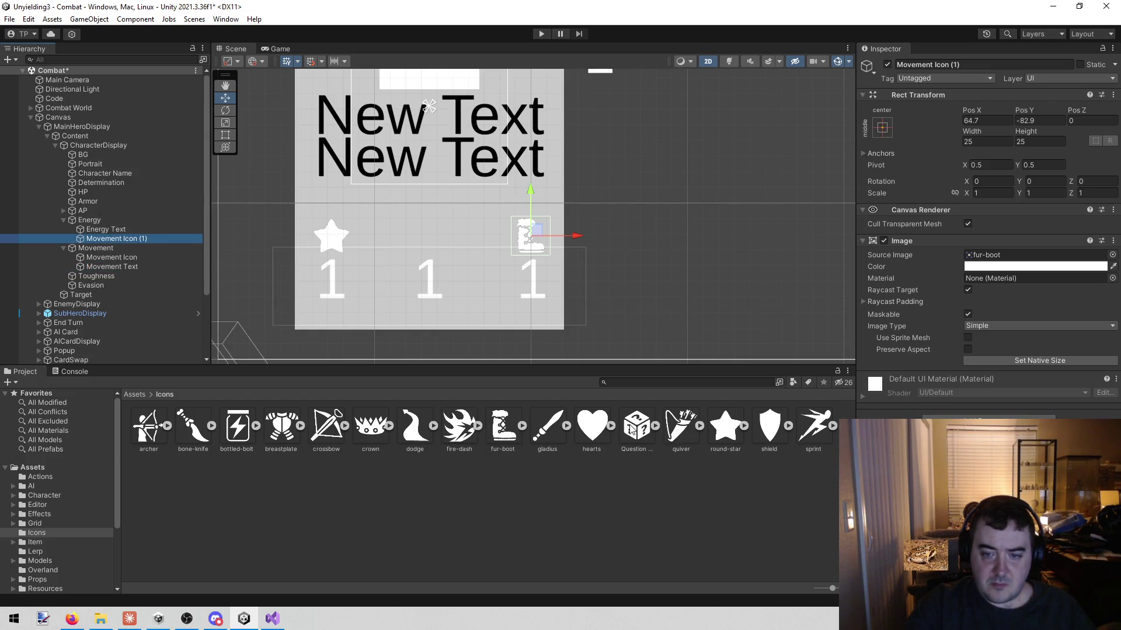
- Give the copied icon the bottled-bolt sprite and set its Pos X to 0
left_click_drag(632, 430, 1033, 260)
left_click(239, 434)
left_click_drag(328, 425, 1030, 257)
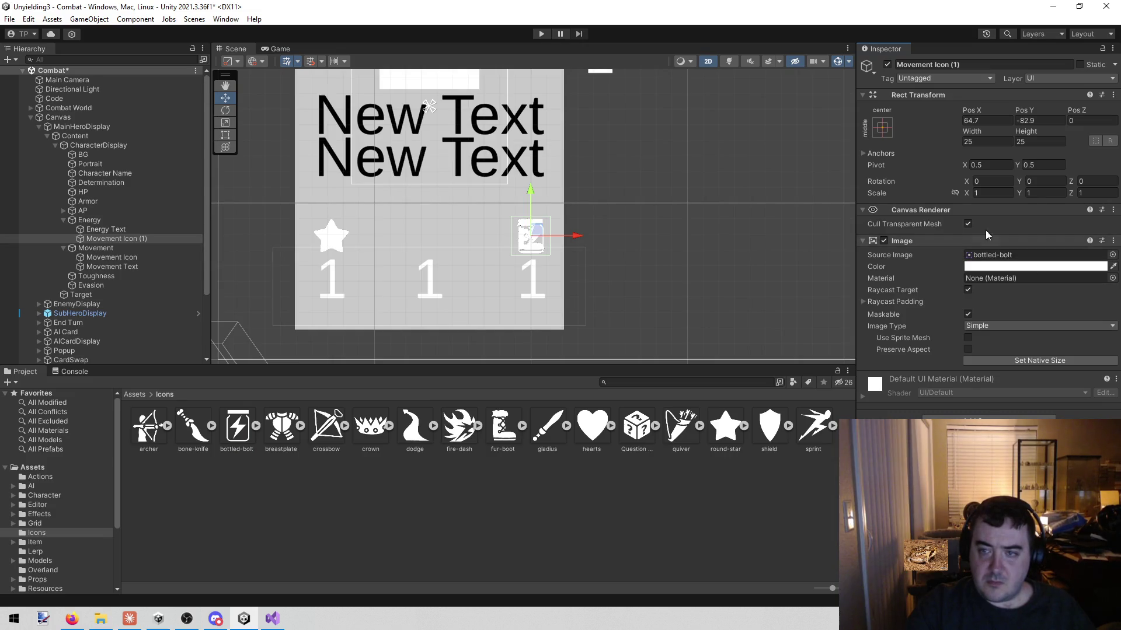
left_click(986, 121)
key("BackSpace")
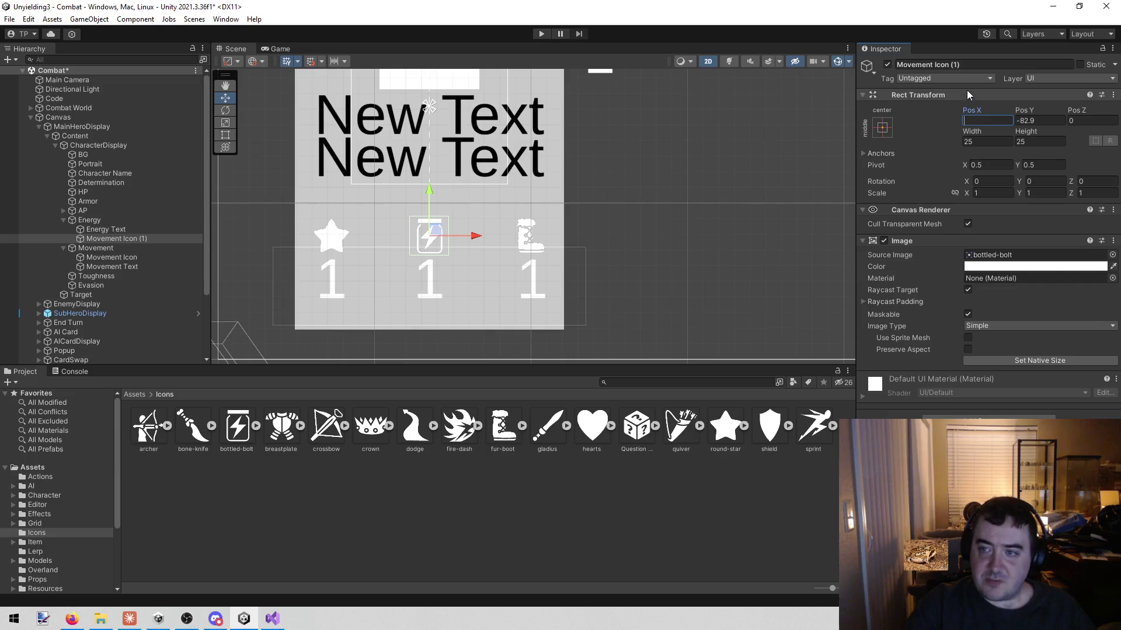
- Rename the copy from 'Movement Icon (1)' to 'Energy Icon'
left_click(982, 66)
key("End")
key("BackSpace")
key("BackSpace")
key("BackSpace")
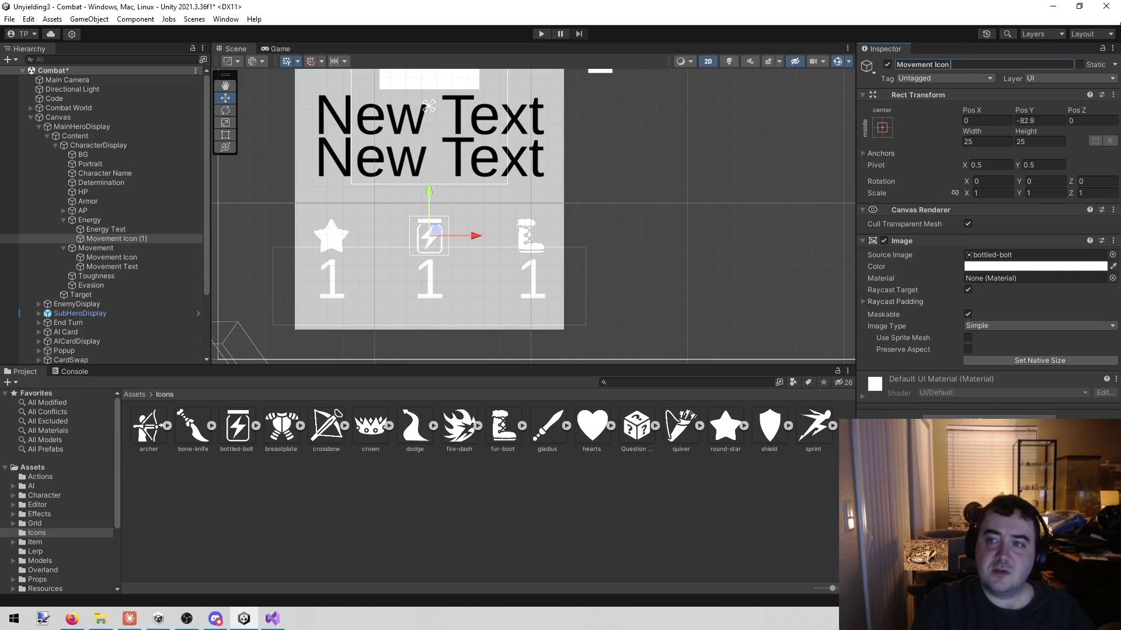
double_click(914, 65)
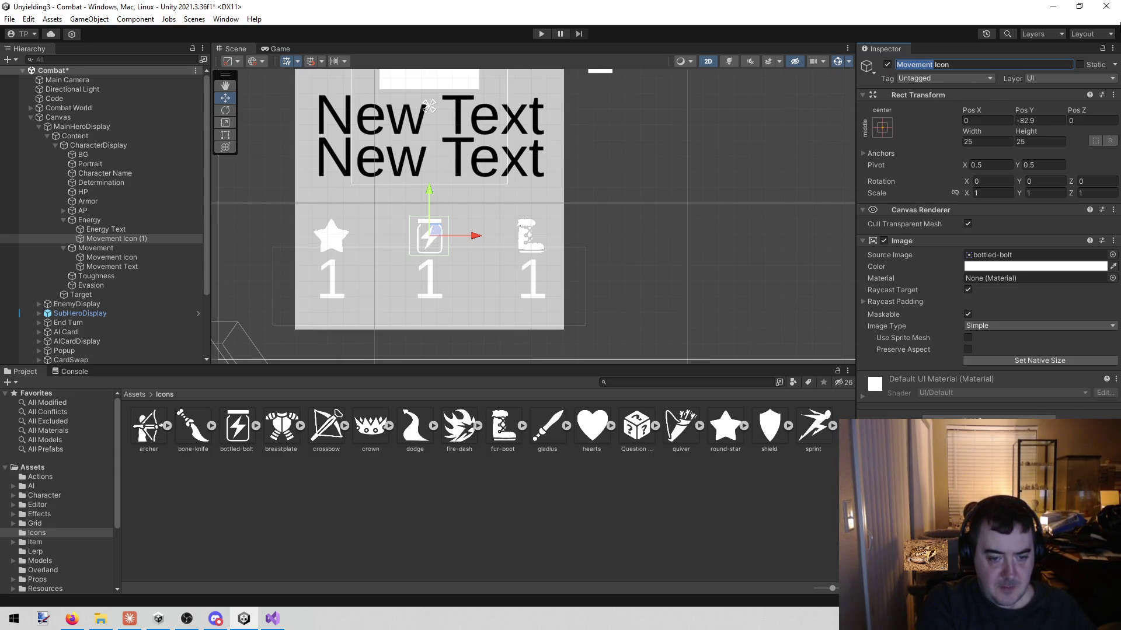
type("Energy")
key("Return")
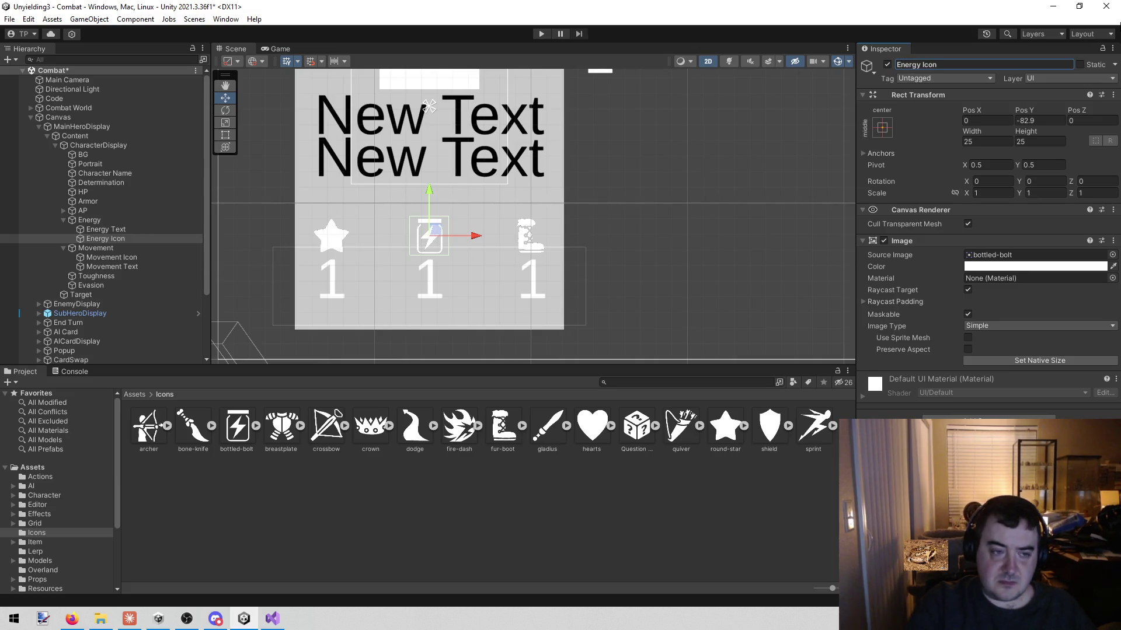
- Collapse the Energy and Movement groups, pan to the whole card, then switch to the browser photo
left_click(62, 220)
left_click(62, 230)
scroll(429, 175, "down", 5)
mouse_move(447, 140)
left_mouse_down()
mouse_move(446, 275)
mouse_move(446, 208)
left_mouse_up()
scroll(447, 209, "up", 4)
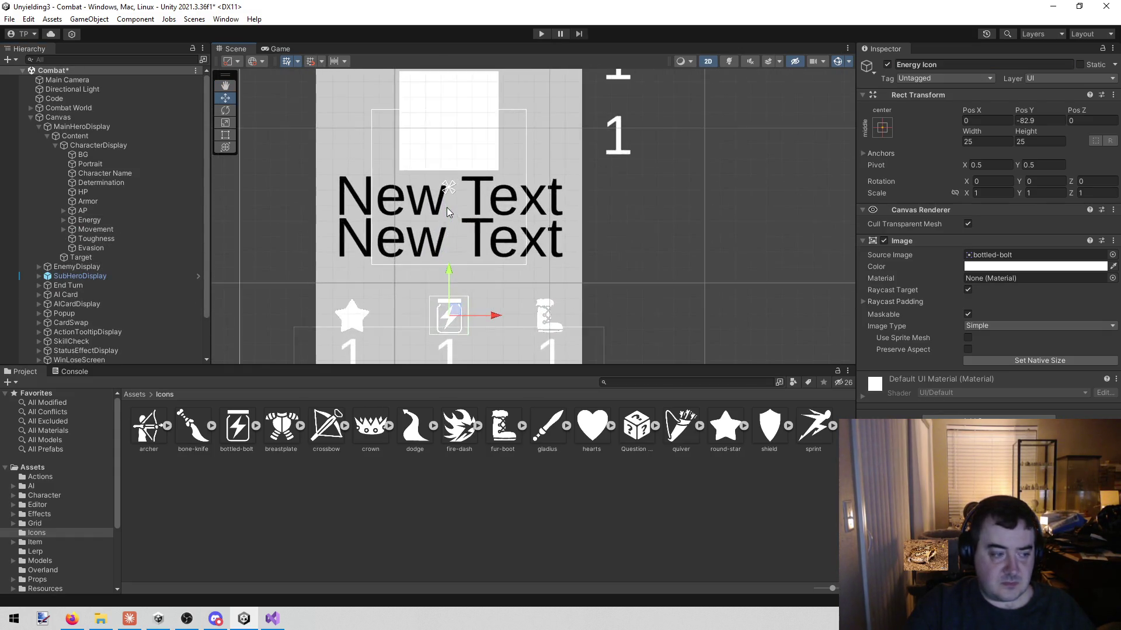
scroll(449, 208, "down", 2)
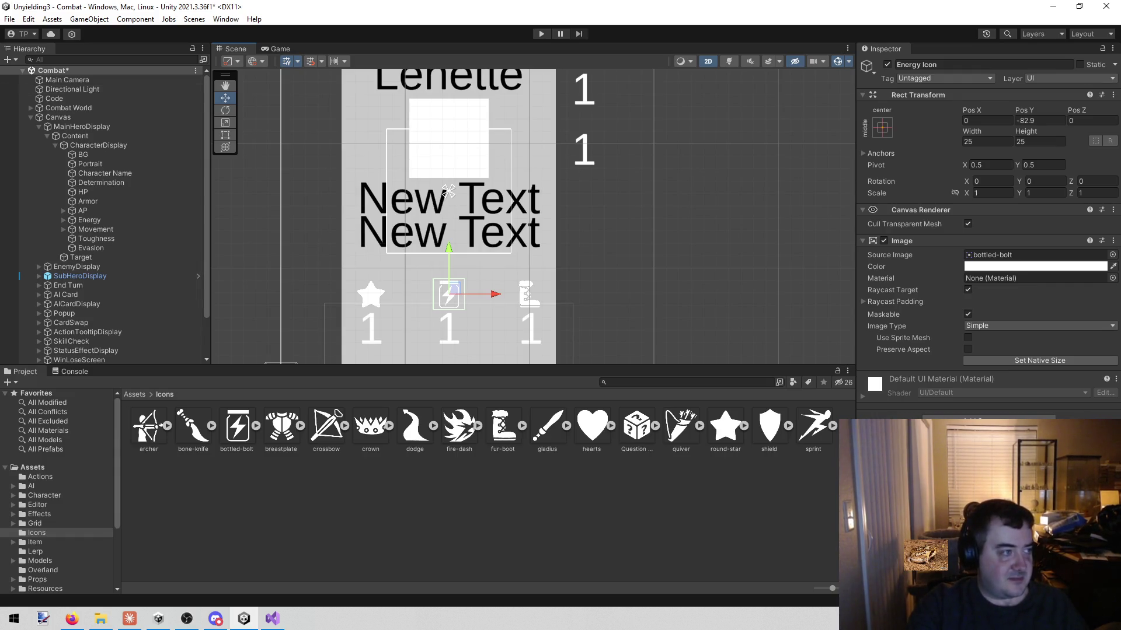
key("alt+Tab")
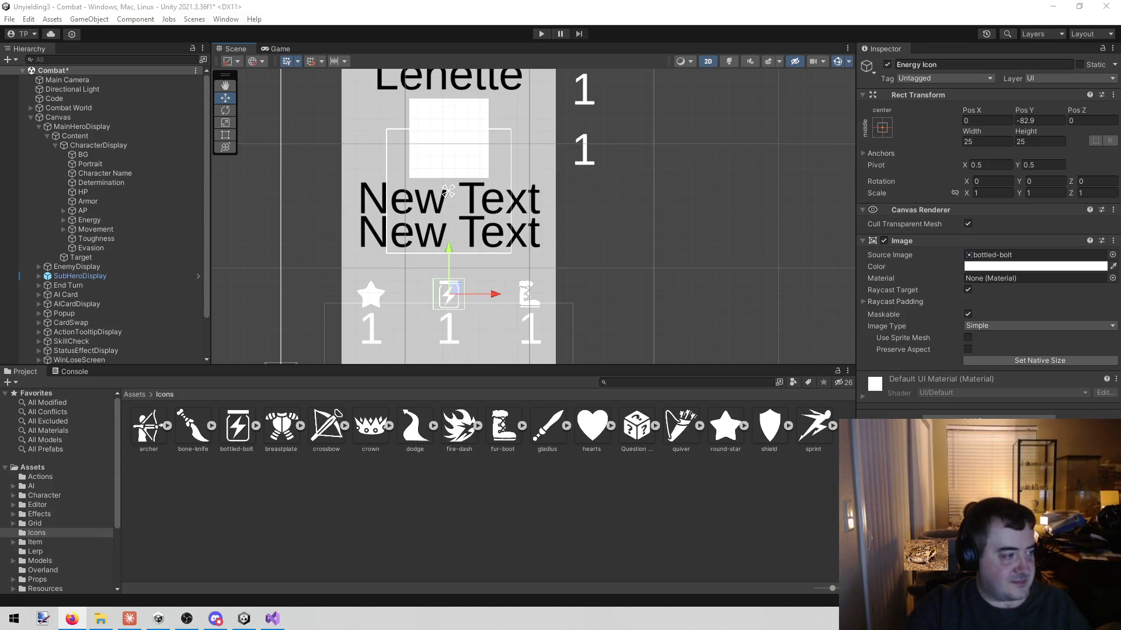
key("alt+Tab")
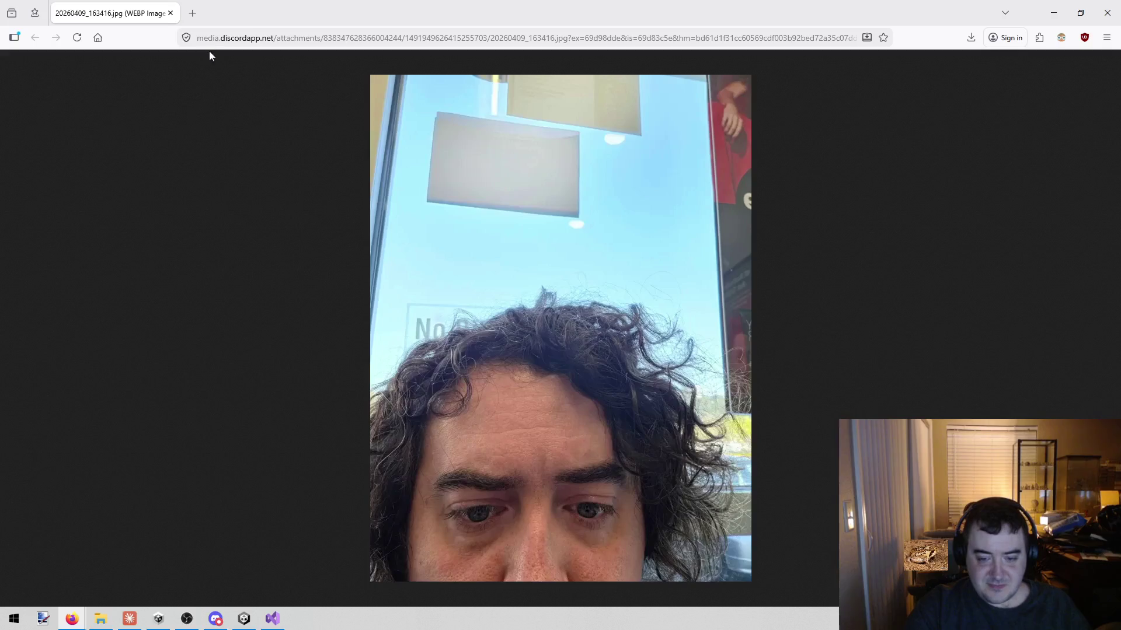
- Leave the shared photo in Firefox and return to the Unity editor
key("alt+Tab")
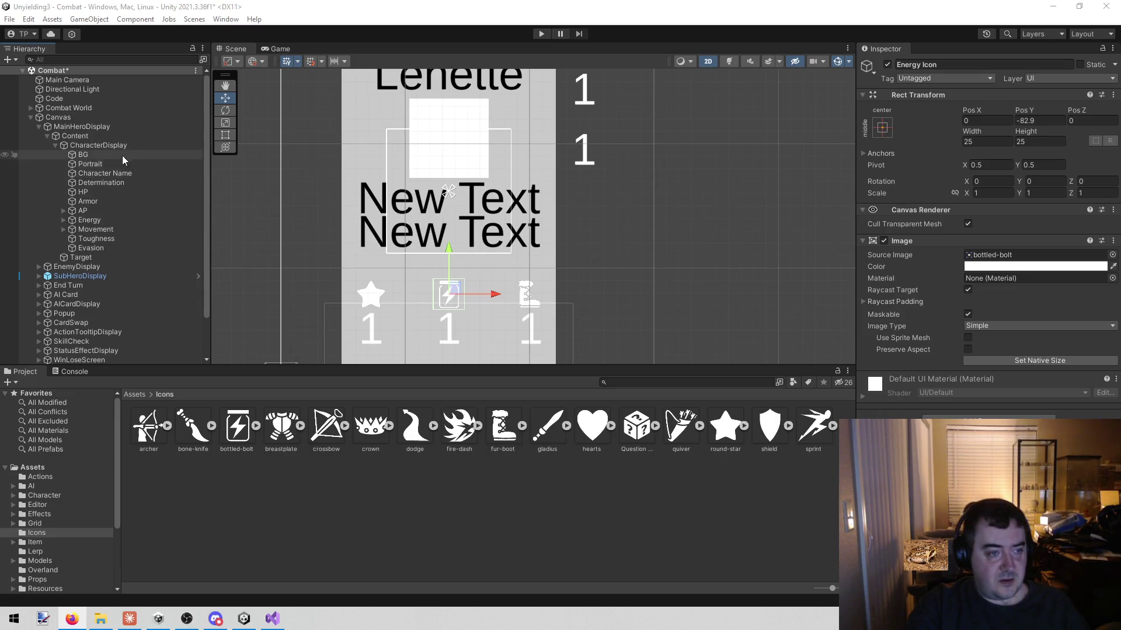
- Inspect the Armor, HP and CharacterDisplay objects in the Hierarchy
left_click(104, 201)
left_click(103, 192)
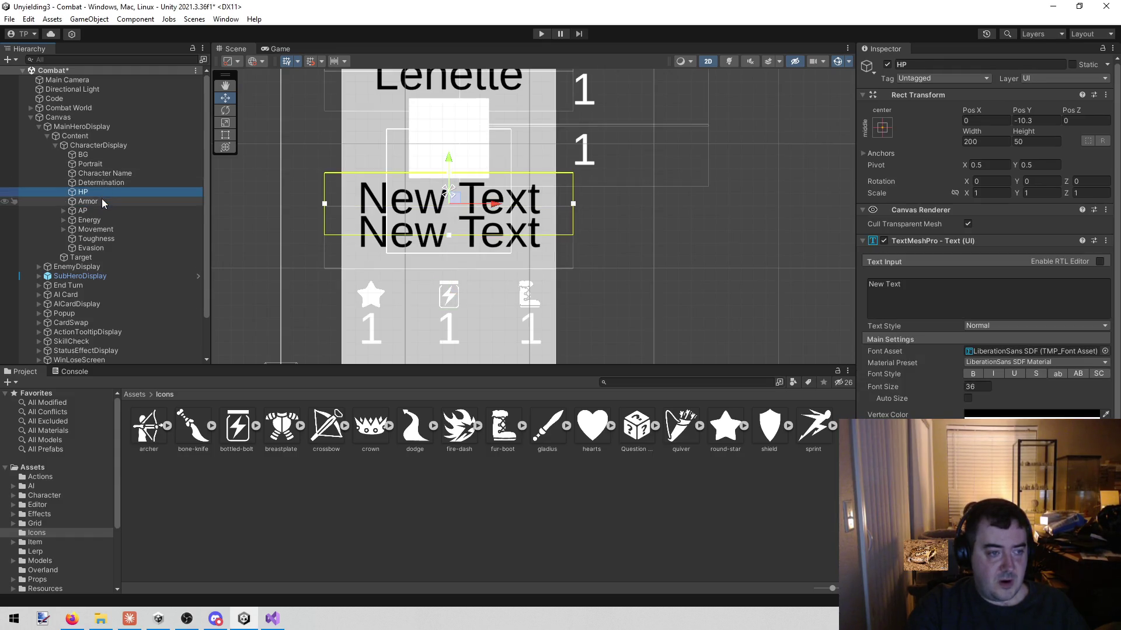
left_click(103, 148)
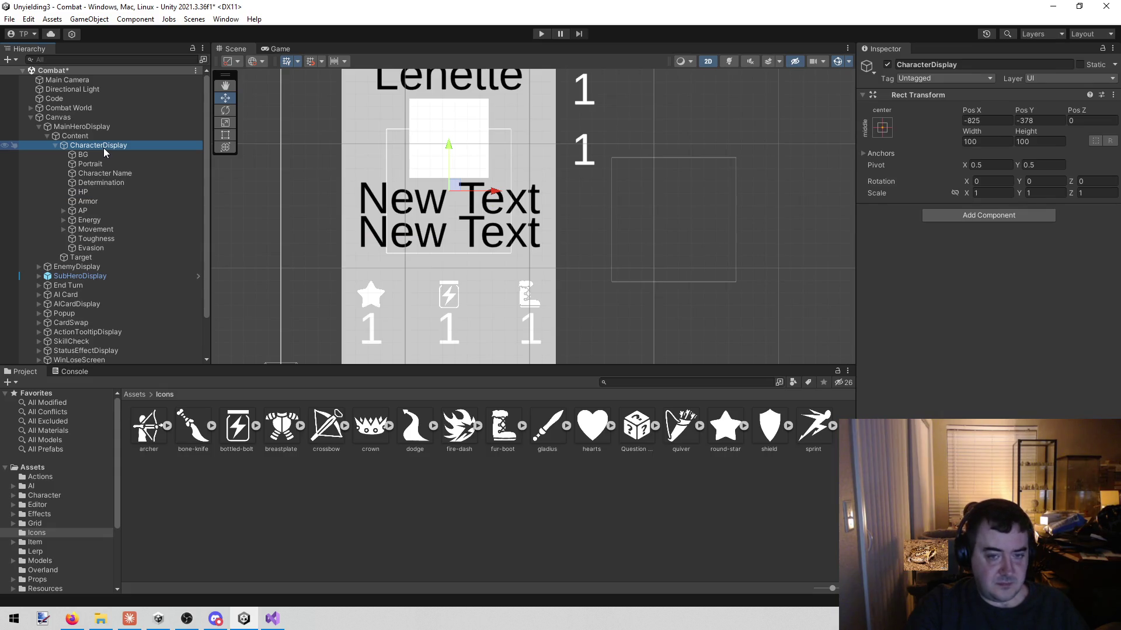
right_click(103, 149)
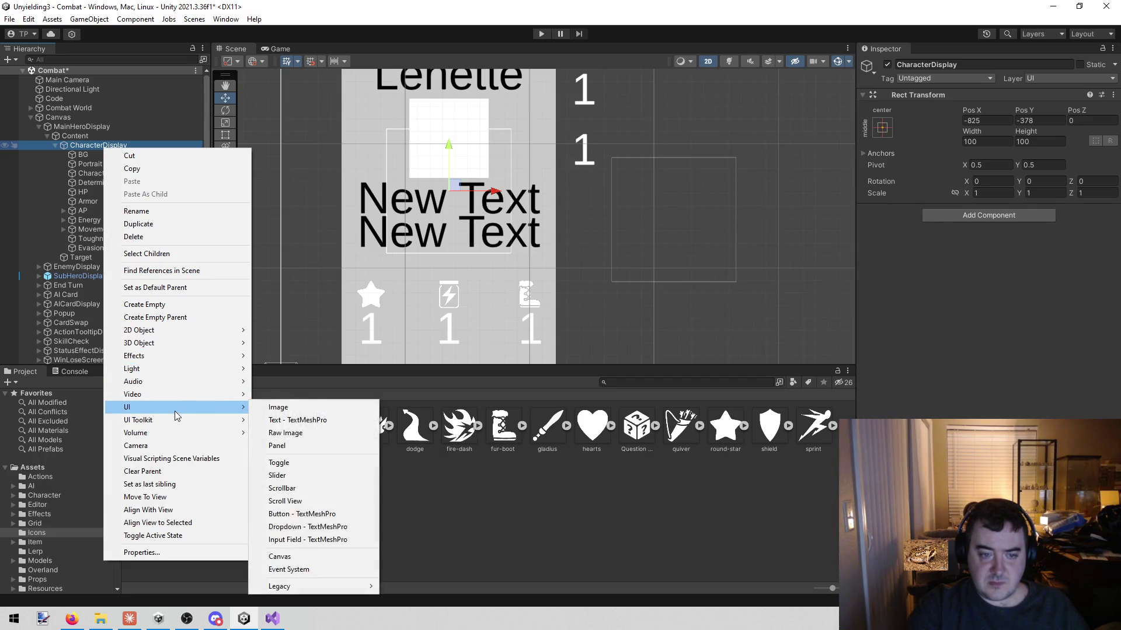
left_click(540, 34)
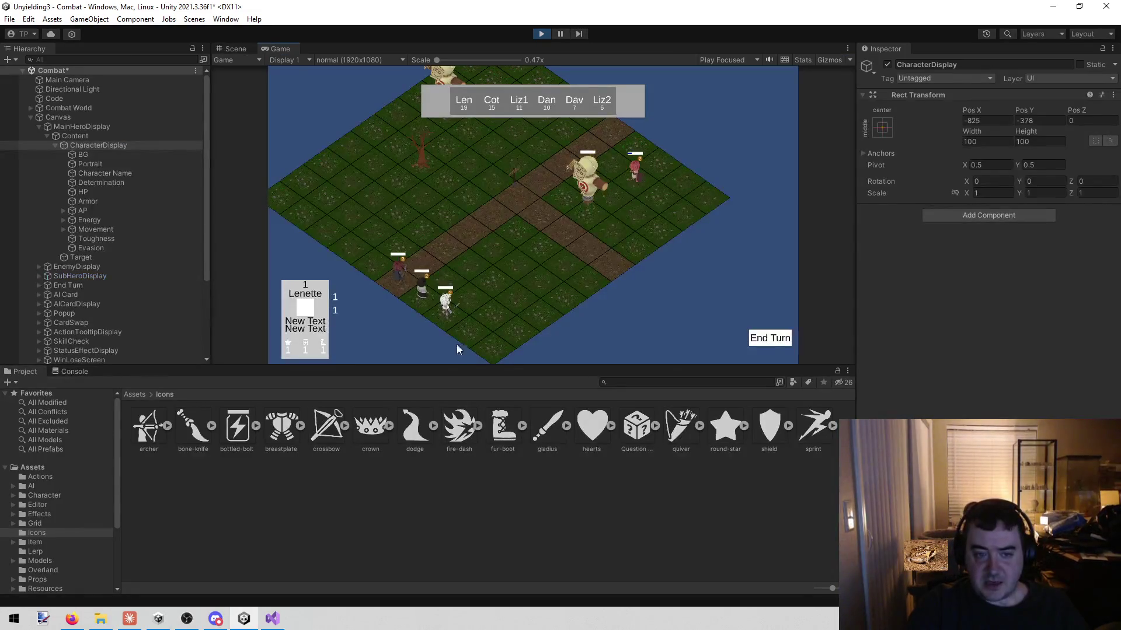
left_click(769, 338)
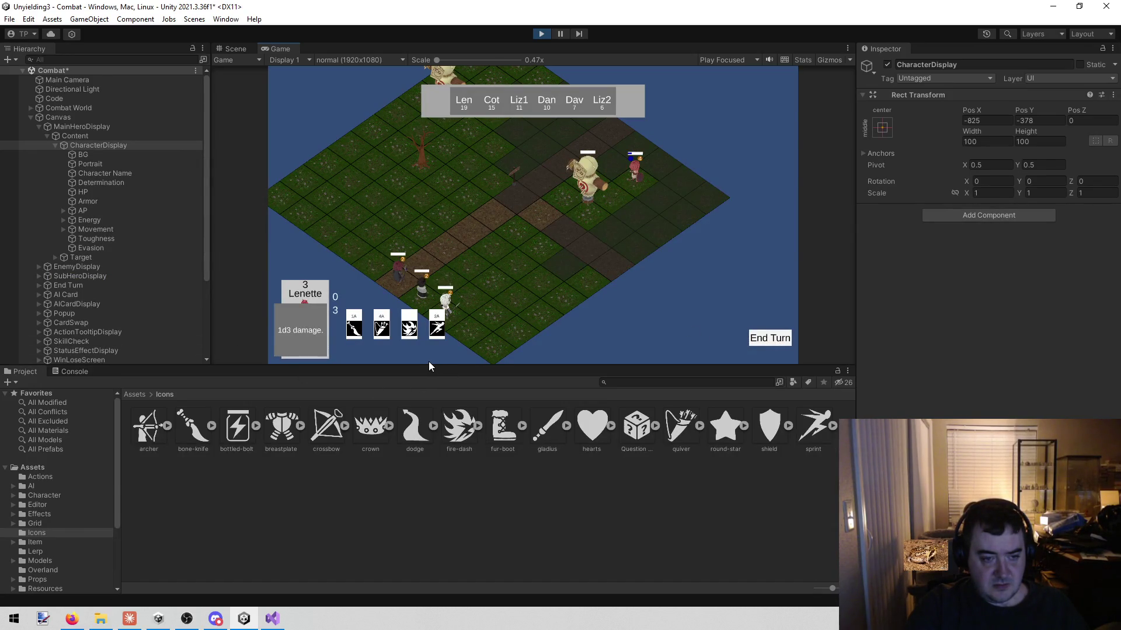
left_click(540, 34)
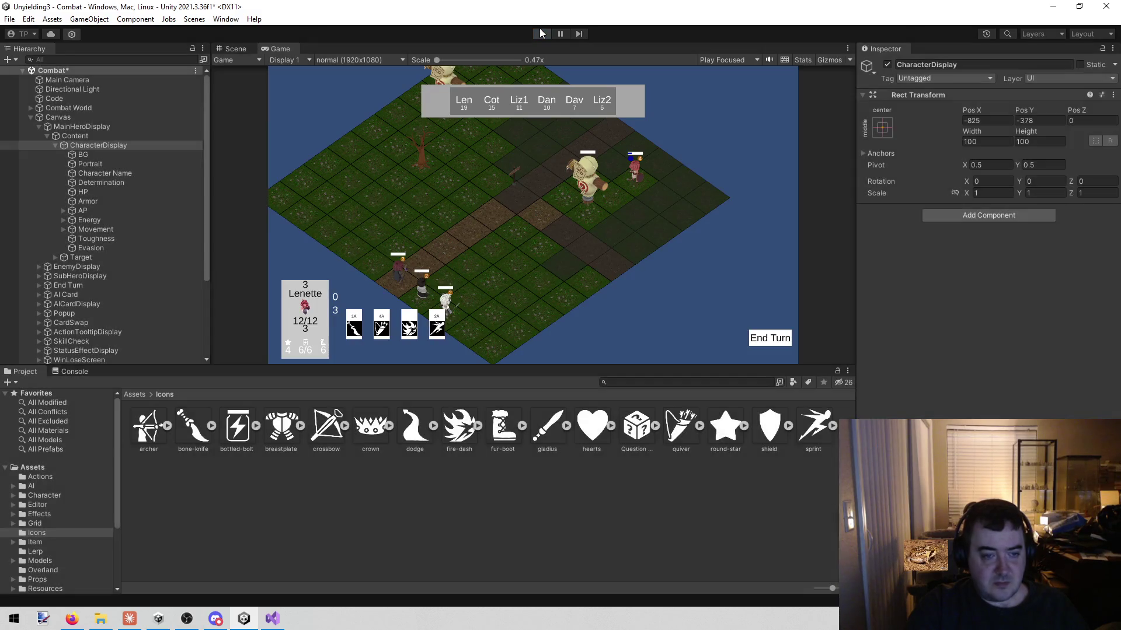
left_click(63, 210)
- Expand Energy and Movement and select all AP, Energy and Movement texts and icons
left_click(63, 238)
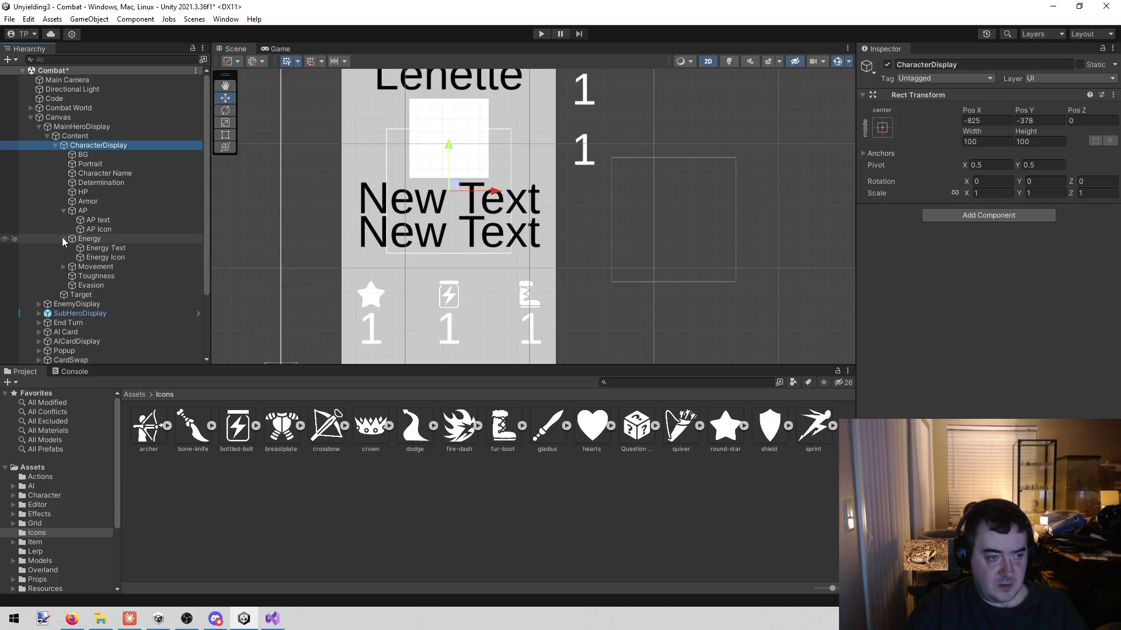
left_click(62, 267)
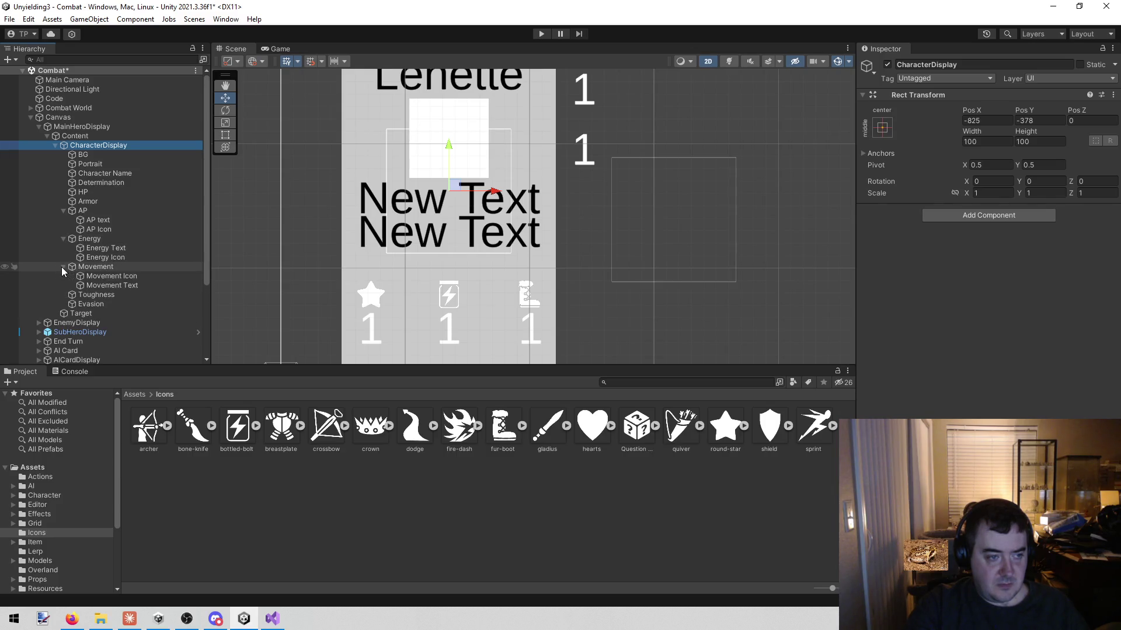
left_click(127, 218)
left_click(117, 229, "ctrl")
left_click(115, 248, "ctrl")
left_click(113, 257, "ctrl")
left_click(120, 276, "ctrl")
left_click(118, 286, "ctrl")
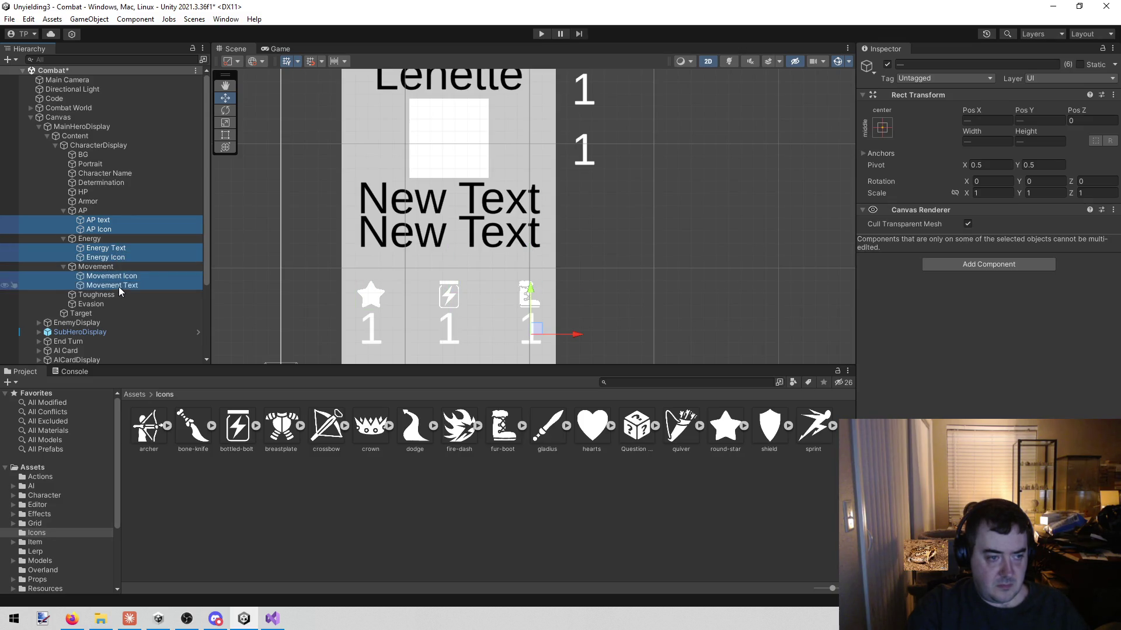
- Adjust the colour of the AP, Energy and Movement texts together
left_click(153, 220)
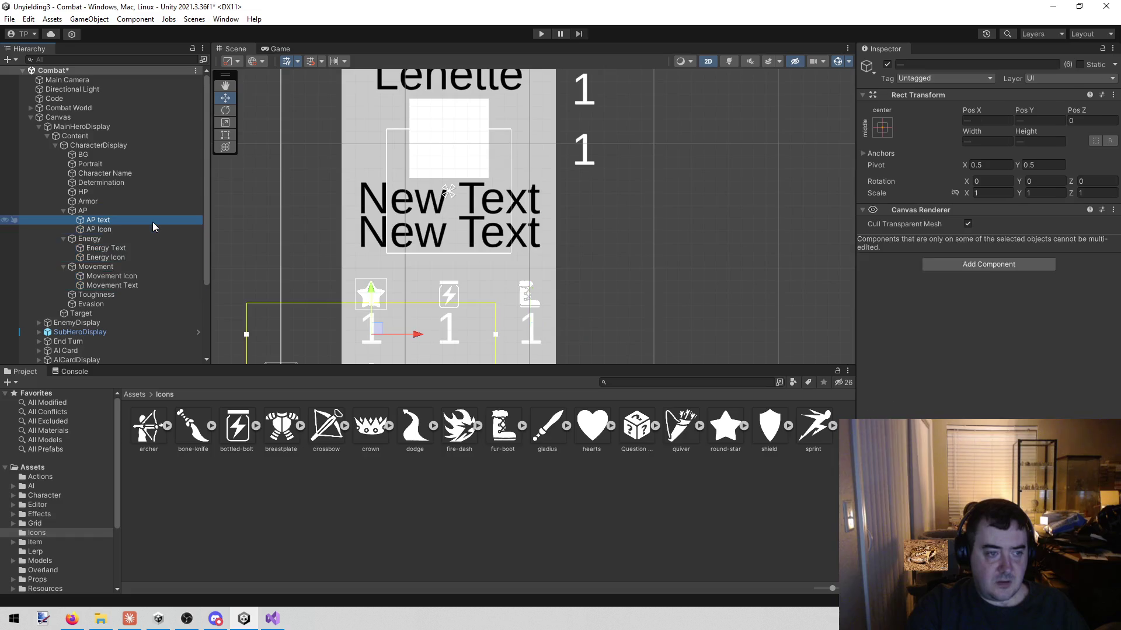
left_click(142, 247, "ctrl")
left_click(145, 285, "ctrl")
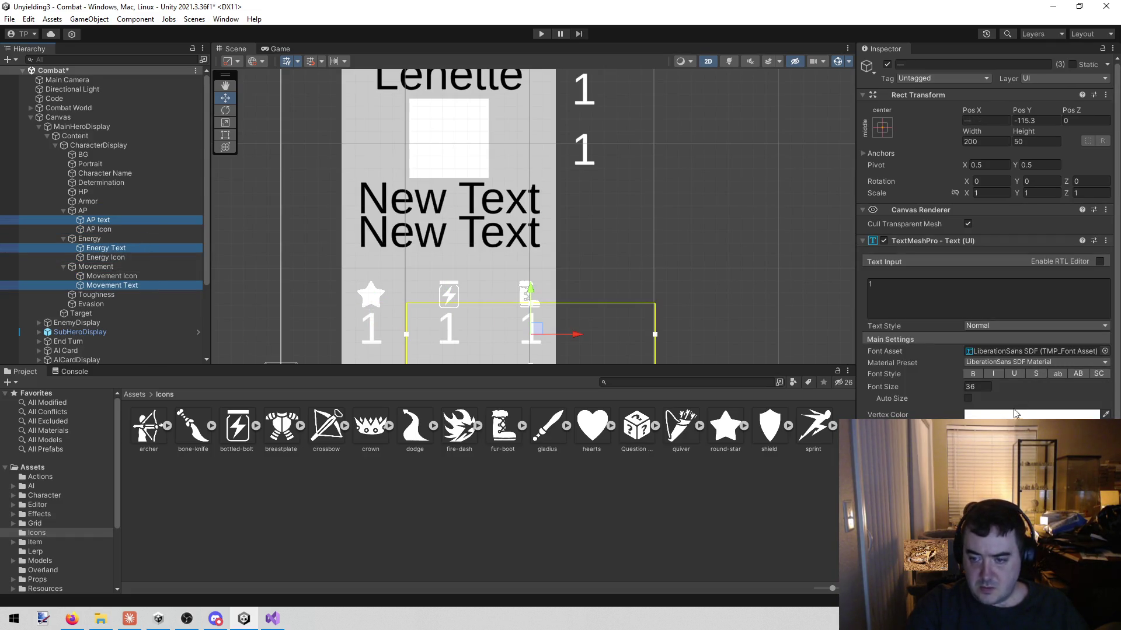
left_click(1031, 414)
left_click(1109, 316)
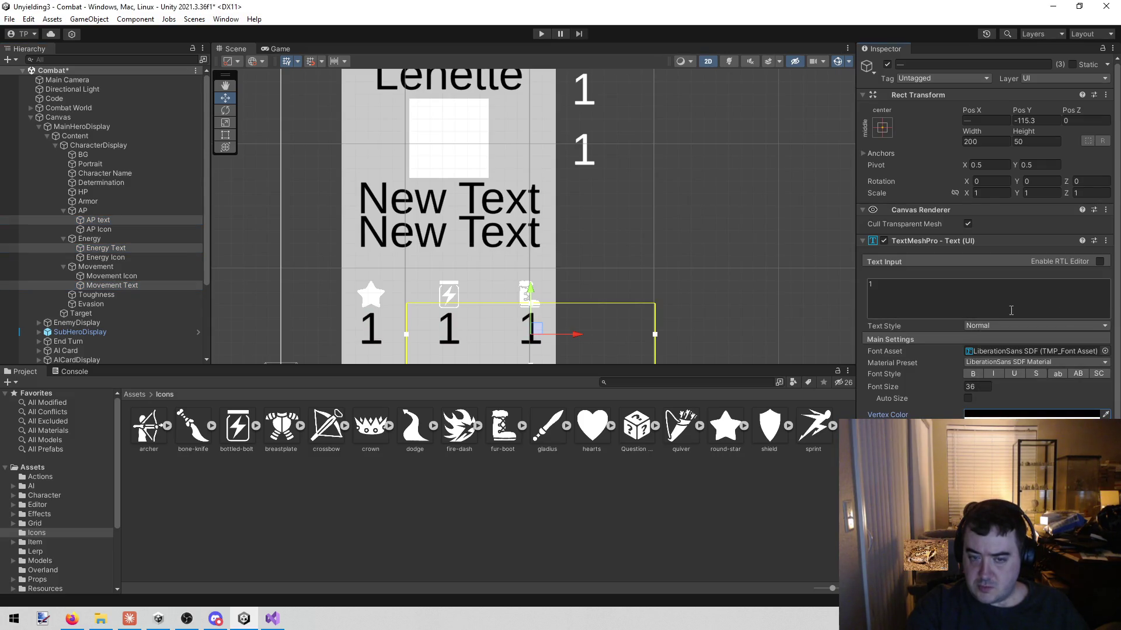
- Turn the AP, Energy and Movement icons black
left_click(130, 231)
left_click(129, 258, "ctrl")
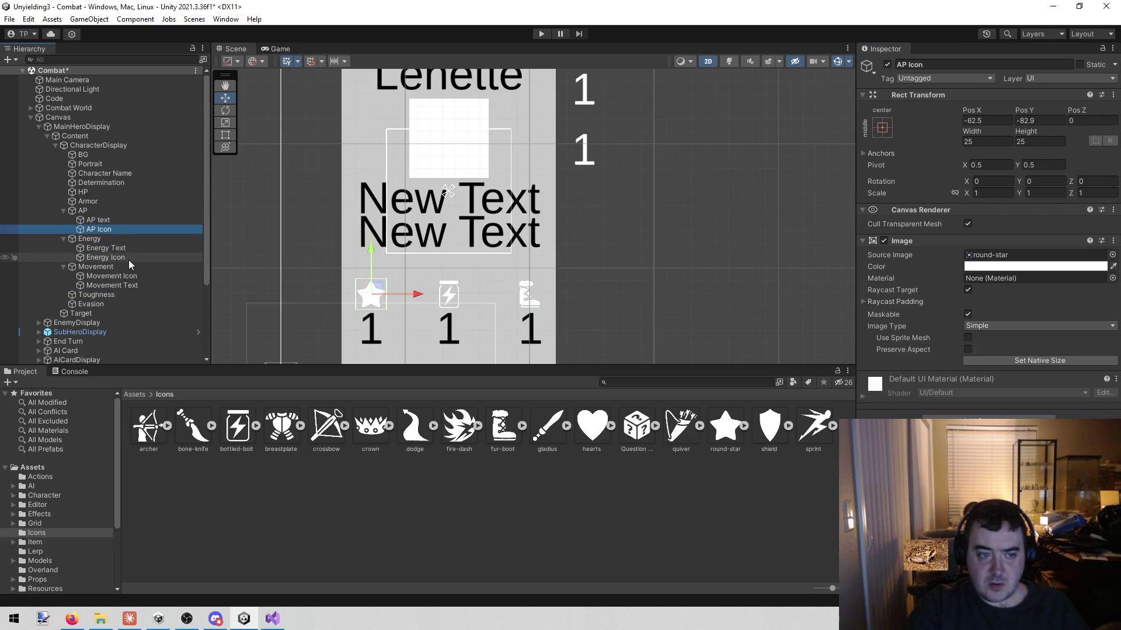
left_click(138, 275, "ctrl")
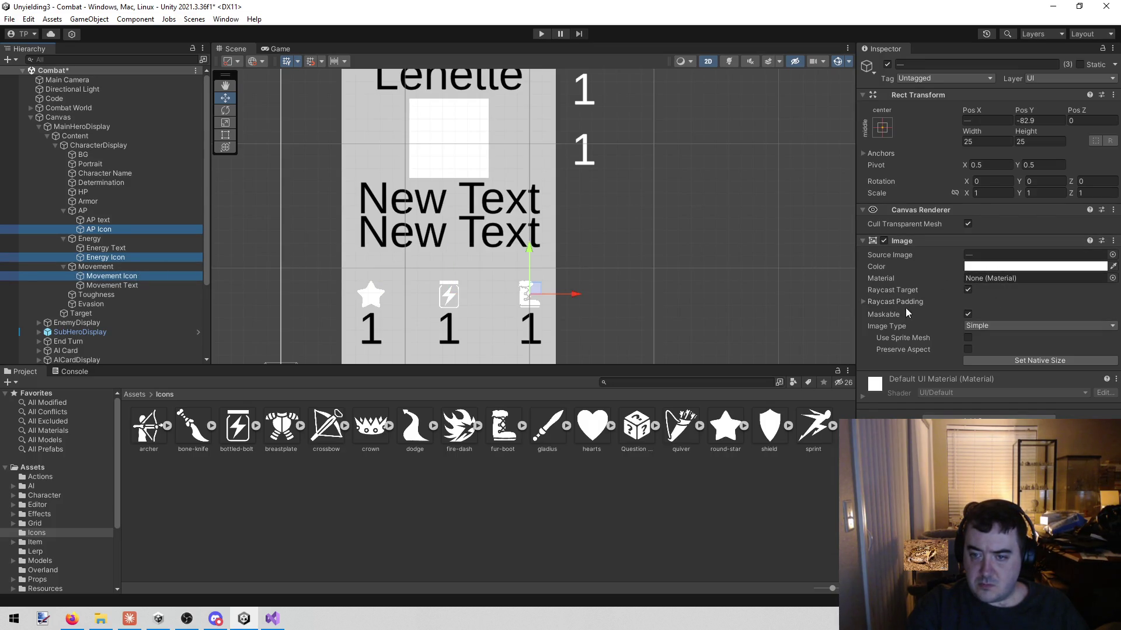
left_click(1035, 266)
left_click_drag(1041, 334, 1002, 404)
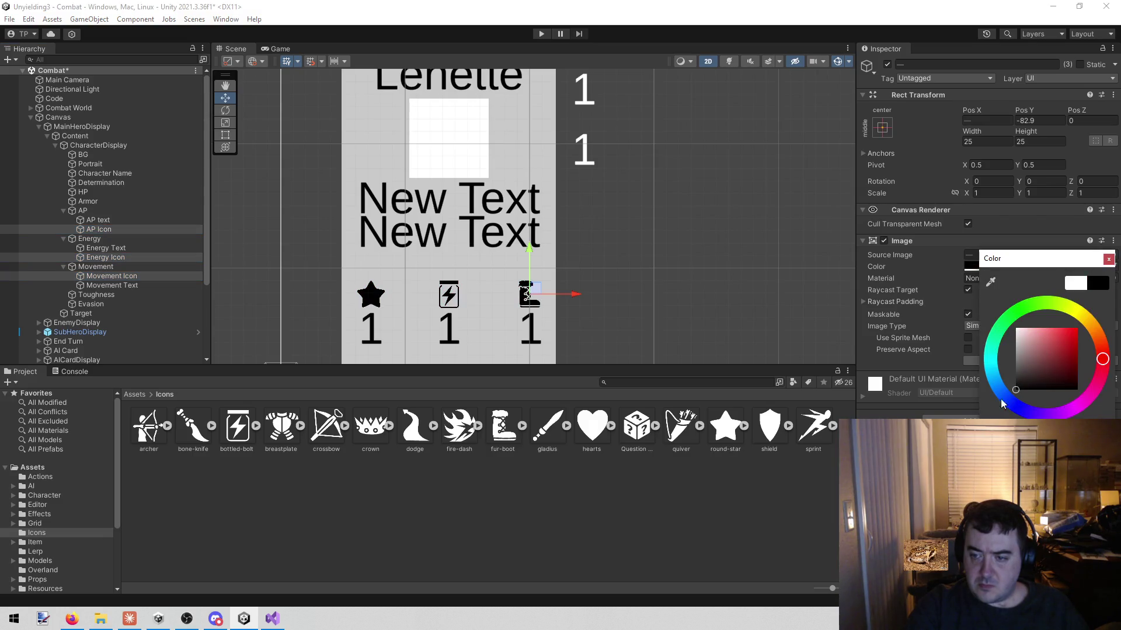
left_click(1108, 259)
- Move Movement Icon below Movement Text and recentre the card in the Scene view
left_click(146, 248)
left_click(134, 276)
left_click_drag(135, 283, 138, 286)
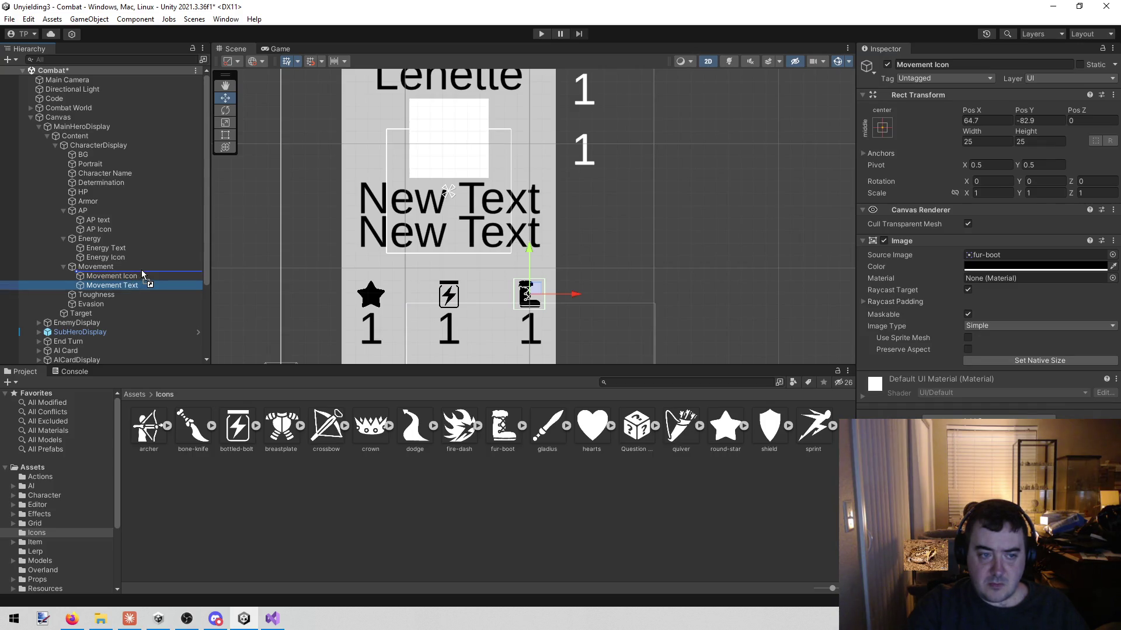
left_click(141, 270)
left_click(703, 218)
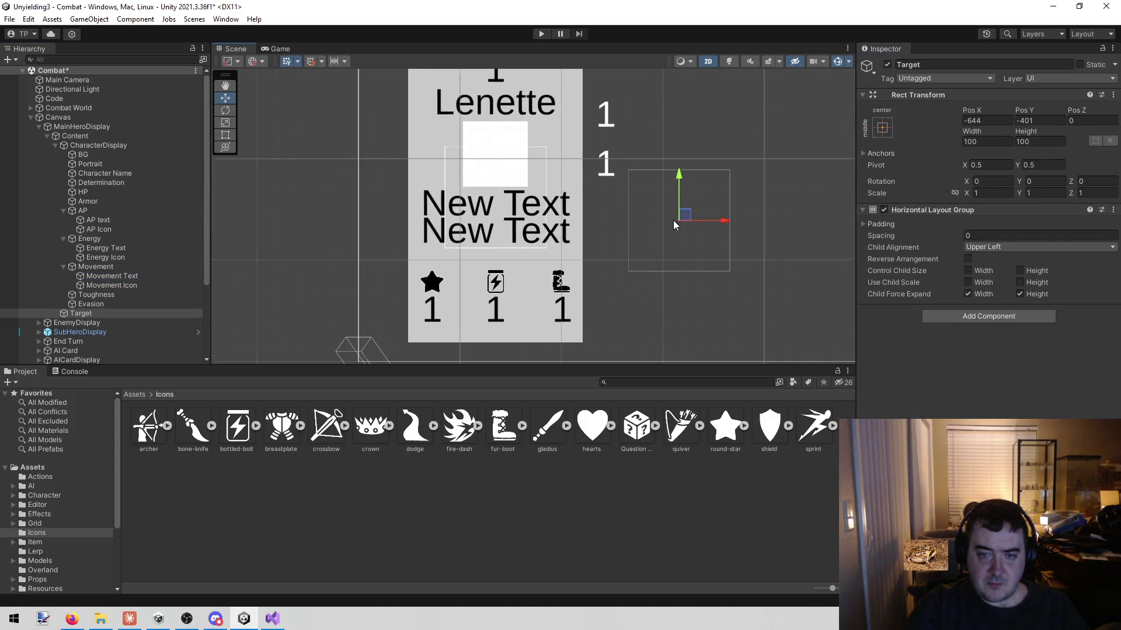
scroll(577, 223, "up", 2)
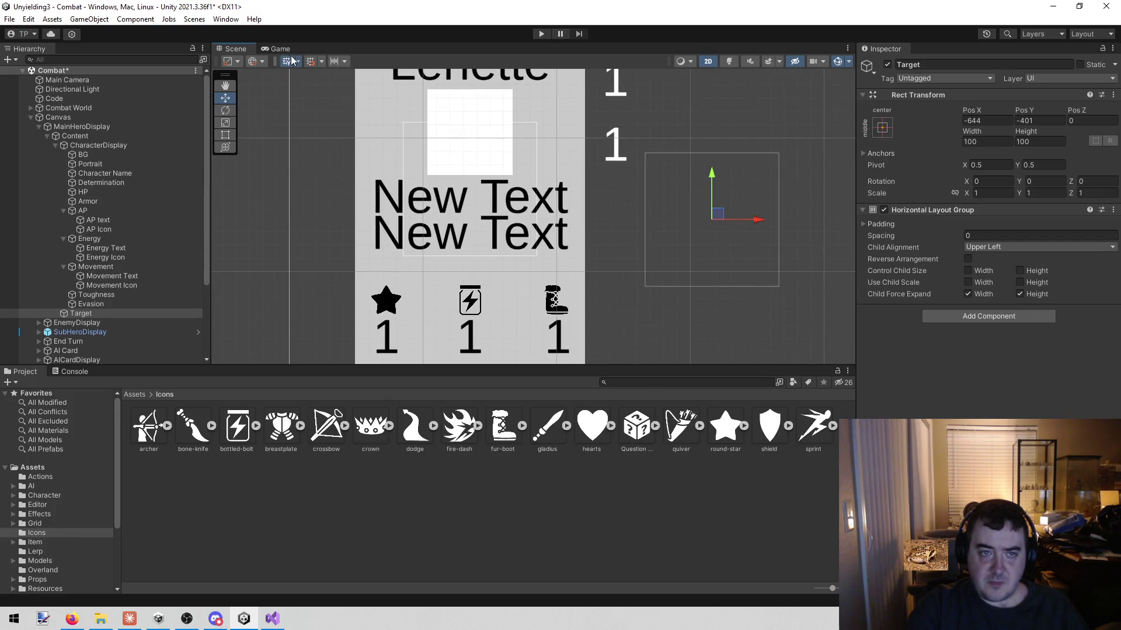
mouse_move(418, 192)
left_mouse_down()
mouse_move(414, 124)
mouse_move(399, 197)
left_mouse_up()
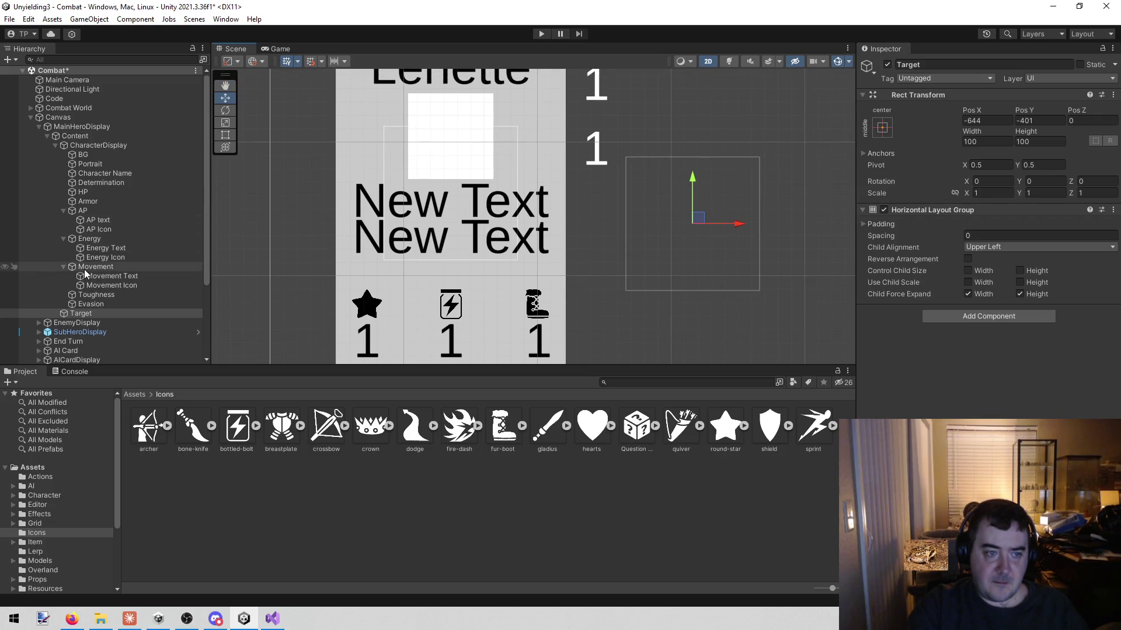
- Collapse the Movement, Energy and AP groups, leaving HP selected
left_click(64, 267)
left_click(64, 240)
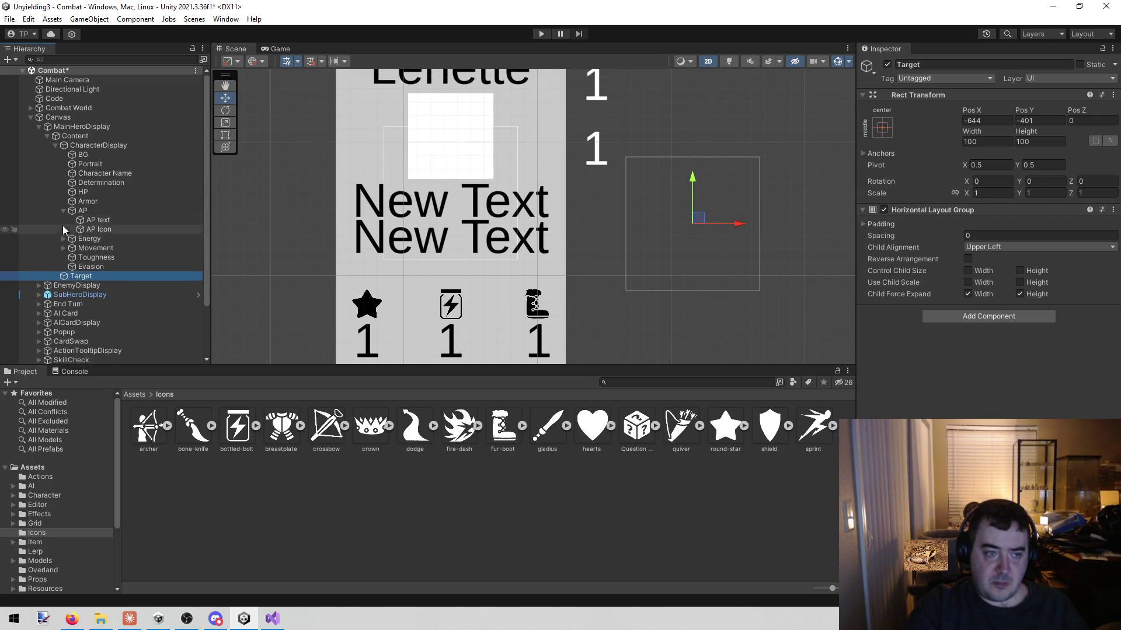
left_click(63, 211)
left_click(115, 190)
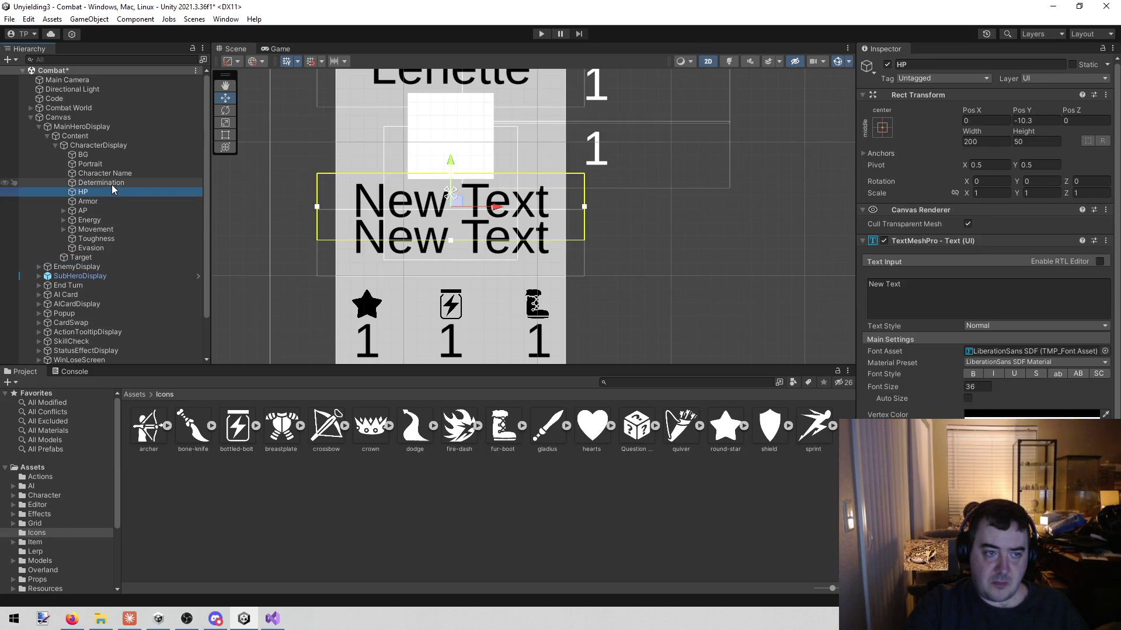
- Create an empty child of CharacterDisplay and place it between Determination and HP
right_click(103, 145)
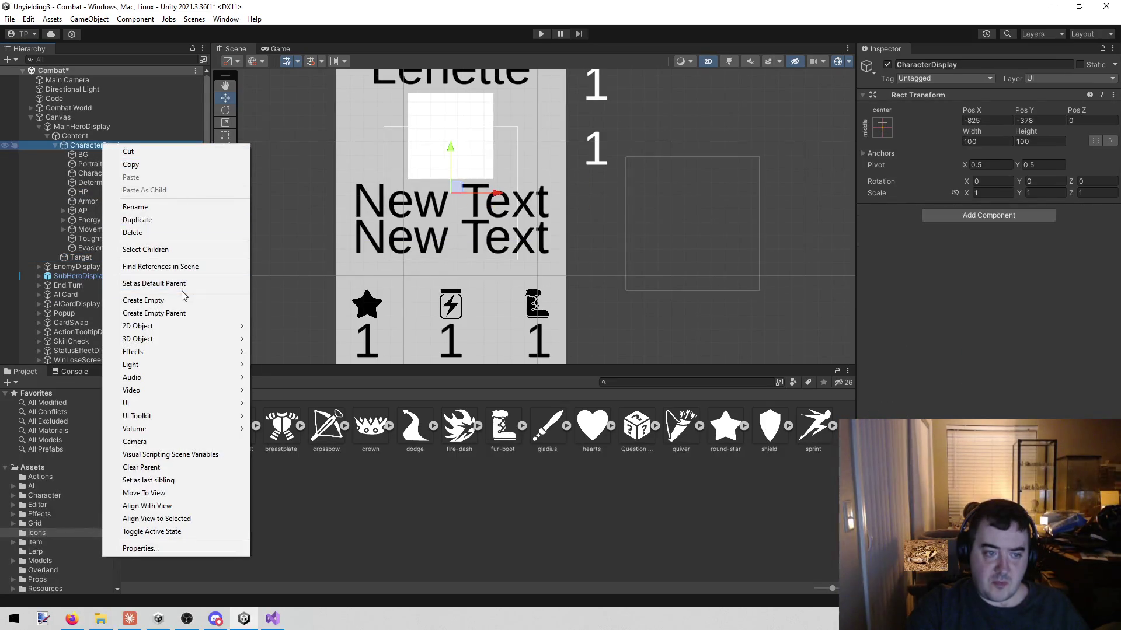
left_click(182, 301)
left_click(133, 211)
left_click_drag(105, 255, 114, 188)
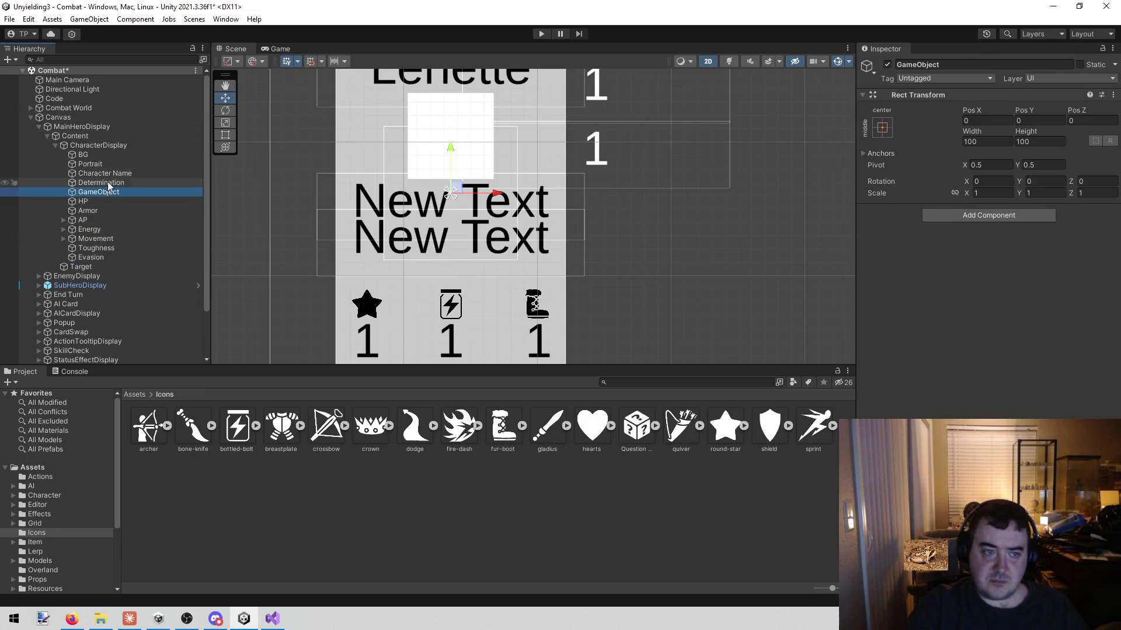
- Rename the existing HP text object to 'HP Text'
left_click(103, 201)
left_click(979, 65)
type("Tes")
type("t")
key("Return")
- Name the empty object 'HP' and nest HP Text inside it
left_click(116, 191)
left_click(1024, 65)
type("HP")
key("Return")
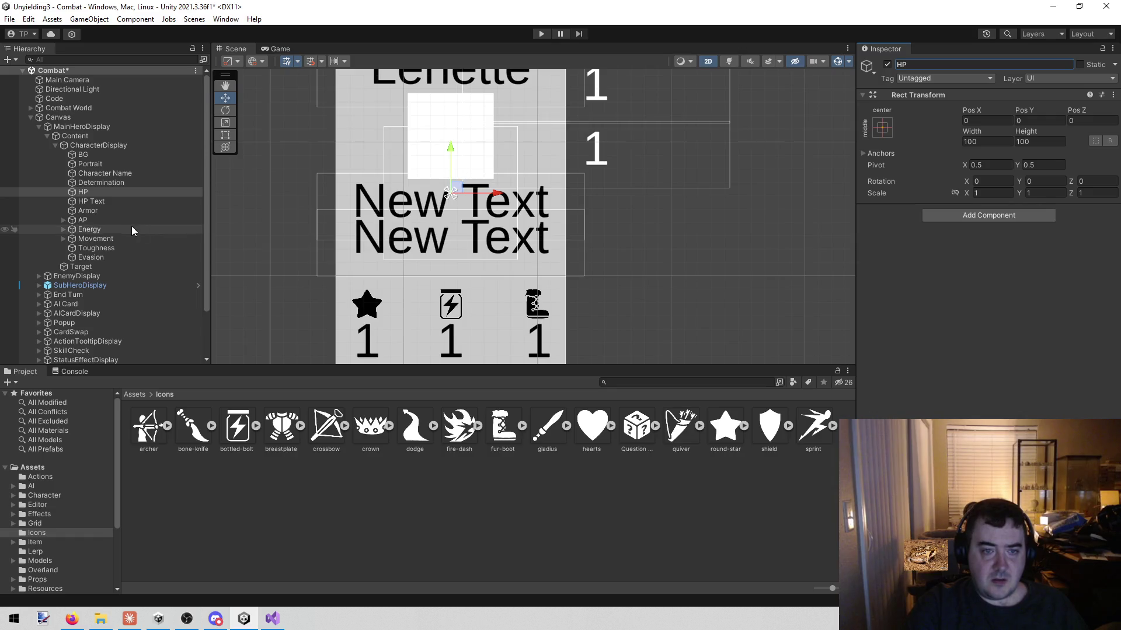
left_click(96, 183)
left_click(97, 203)
left_click_drag(97, 201, 98, 192)
left_click(111, 194)
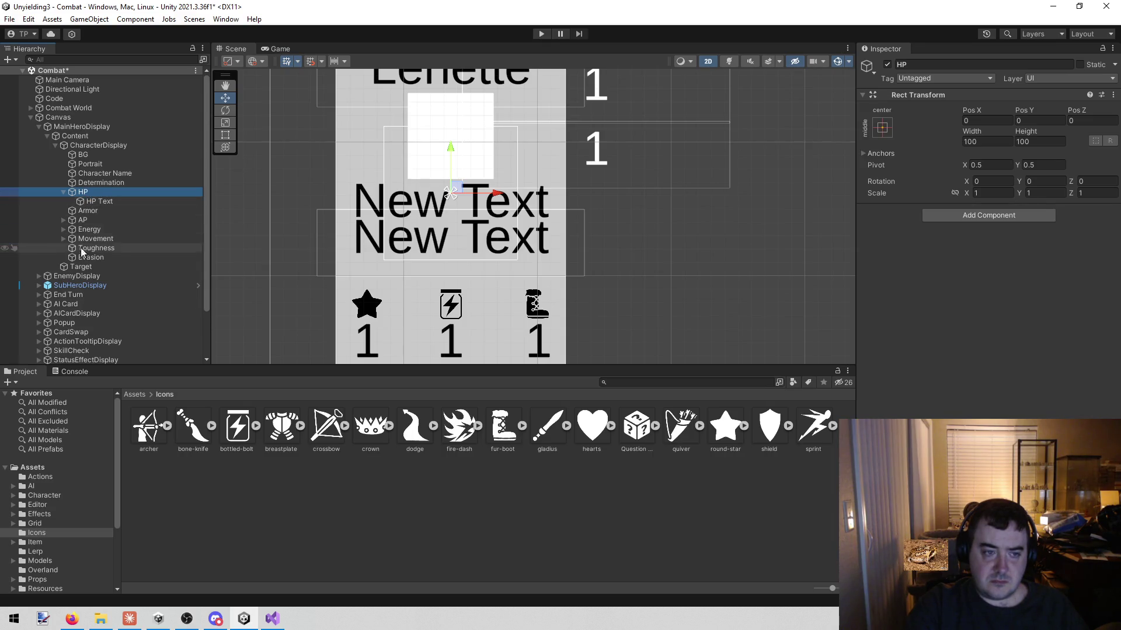
- Copy Energy Icon into the HP group, using the hearts image at vertical position 0
left_click(63, 230)
left_click(109, 247)
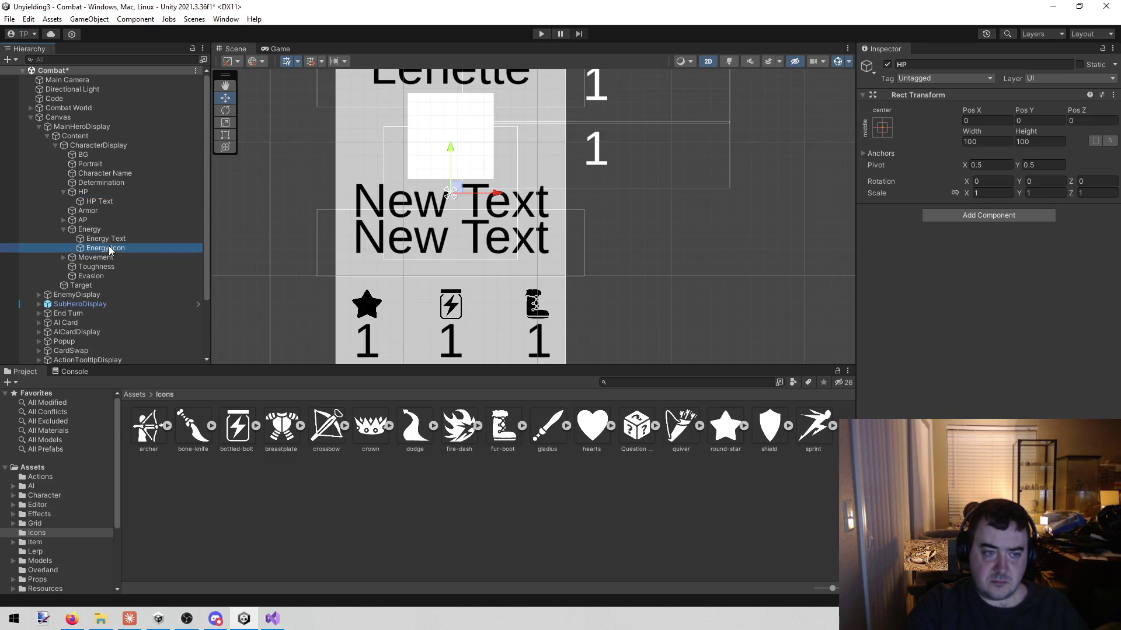
key("ctrl+d")
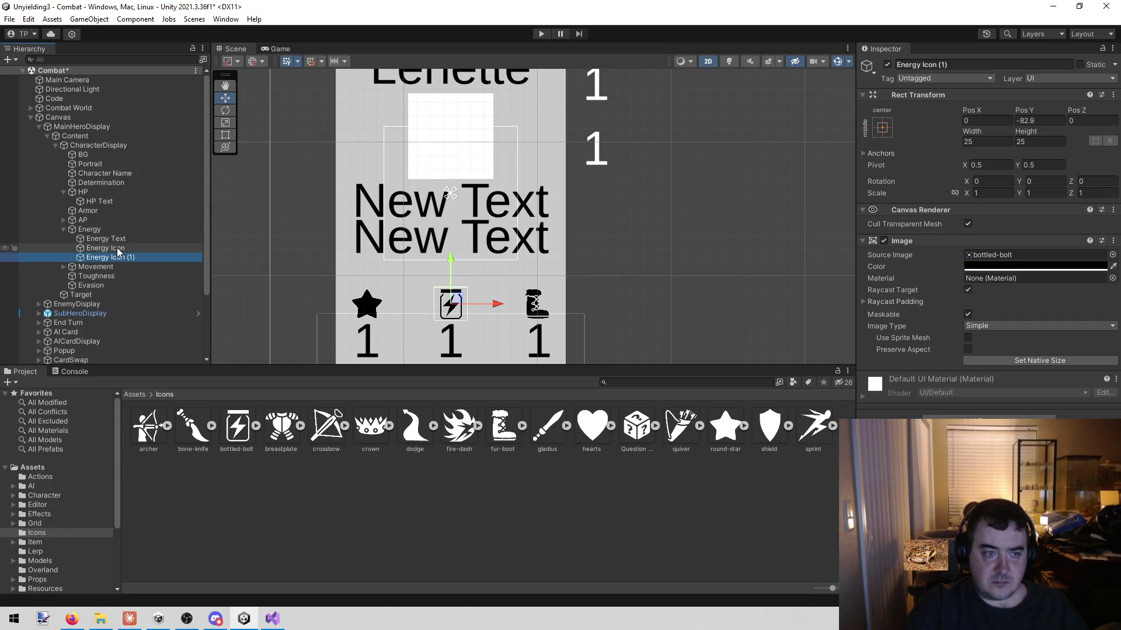
left_click_drag(113, 256, 90, 194)
left_click_drag(592, 426, 990, 255)
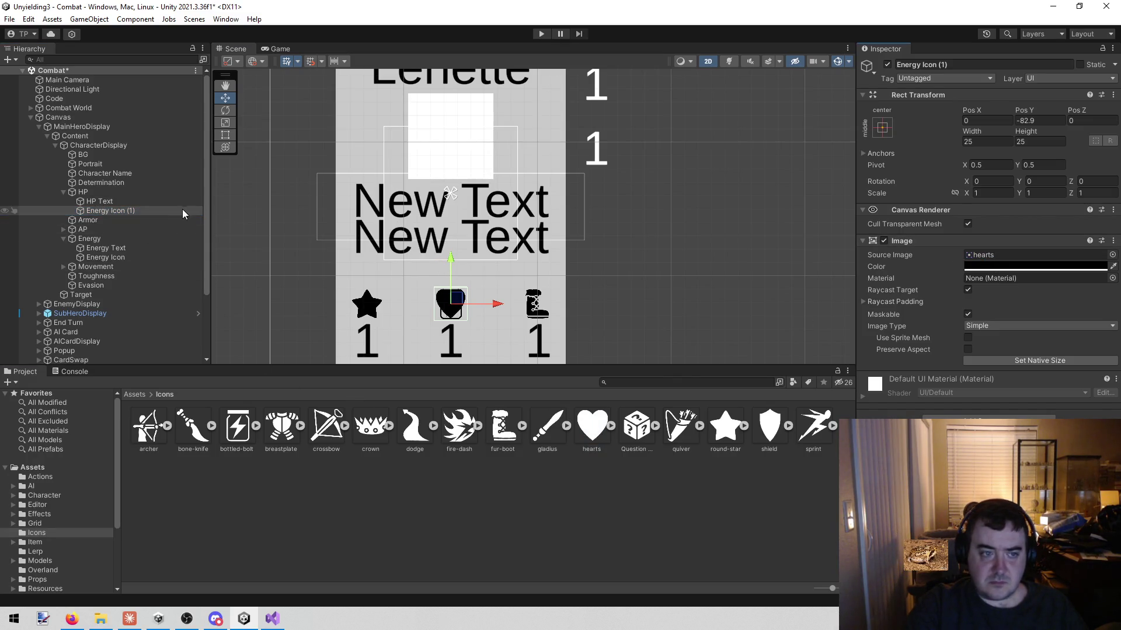
left_click(1053, 117)
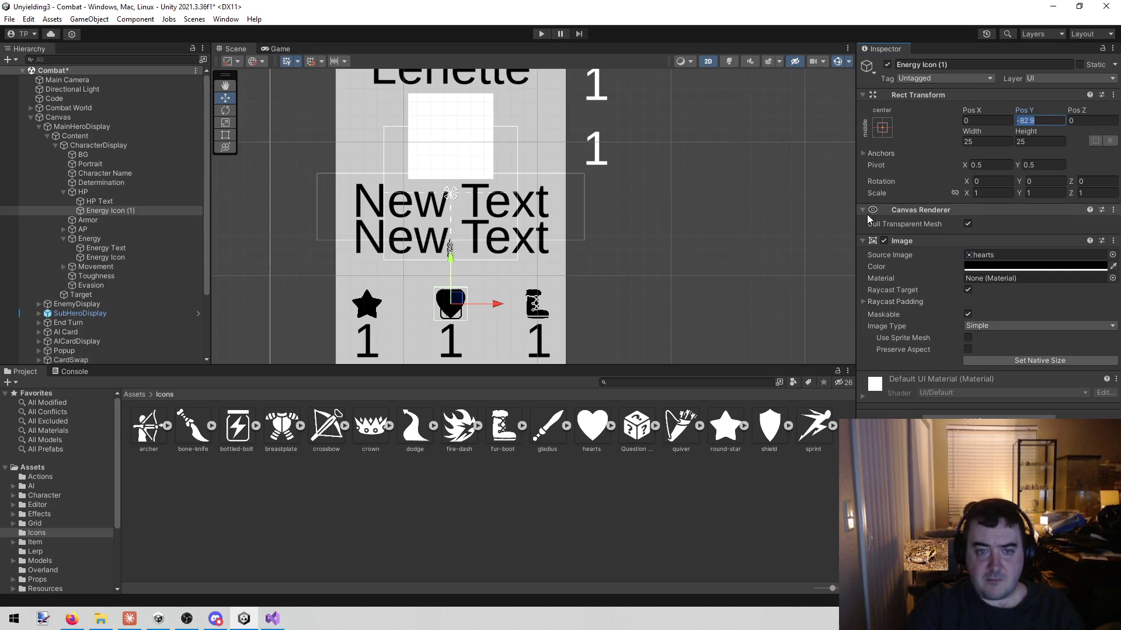
key("BackSpace")
left_click(169, 210)
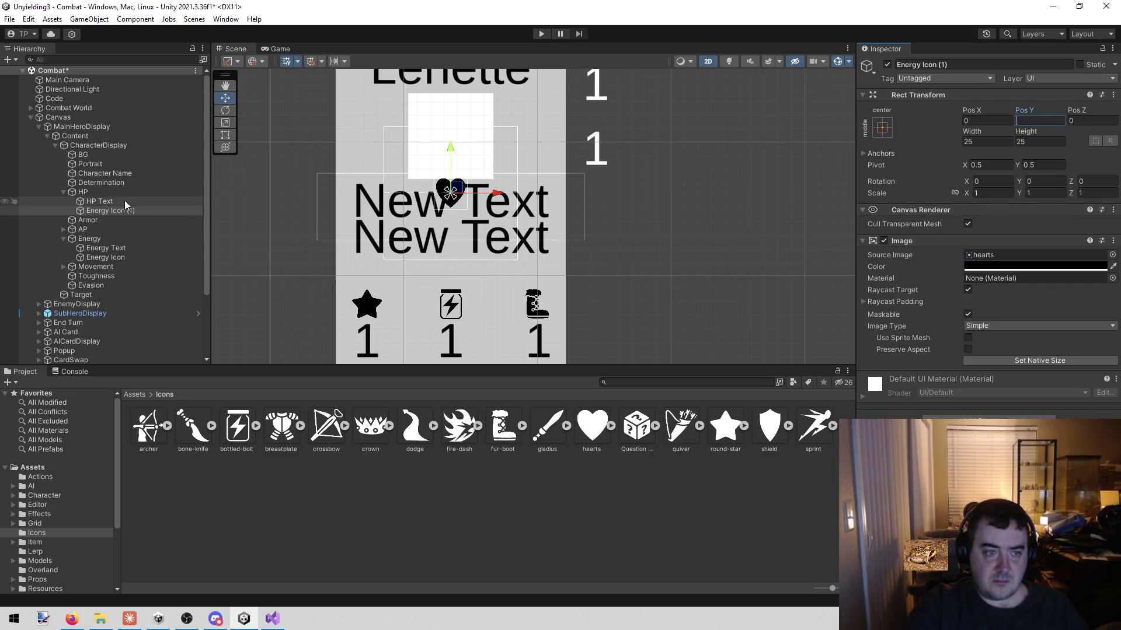
- Rename the copied icon to 'HP Icon'
left_click(946, 64)
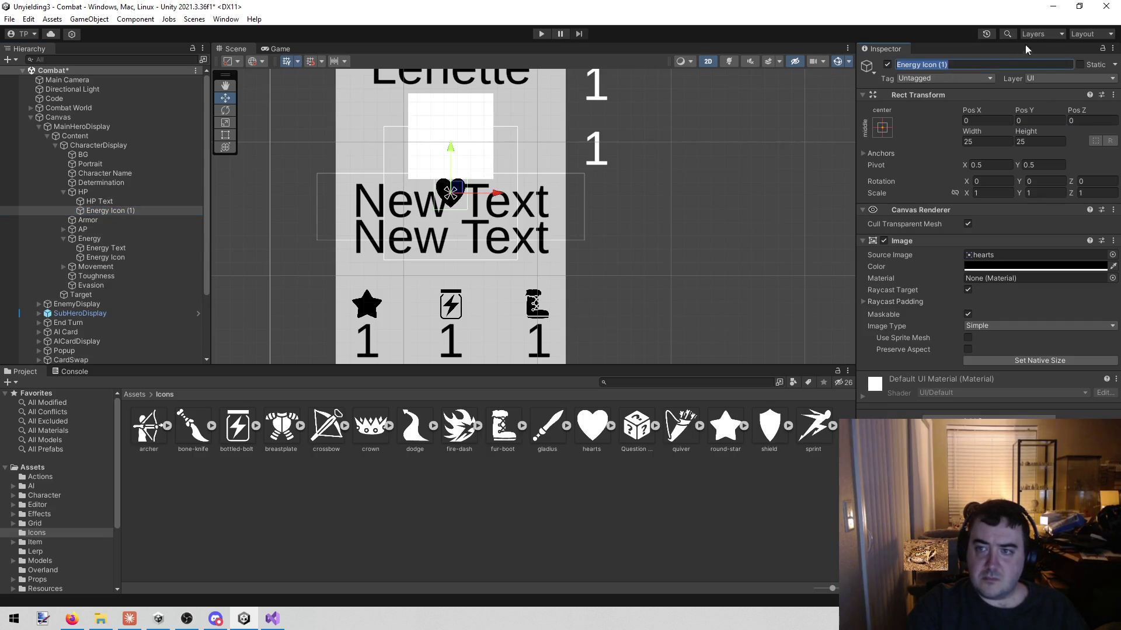
key("BackSpace")
key("BackSpace")
key("BackSpace")
key("BackSpace")
key("Home")
key("shift+Right")
key("shift+Right")
key("shift+Right")
type("HP")
key("Return")
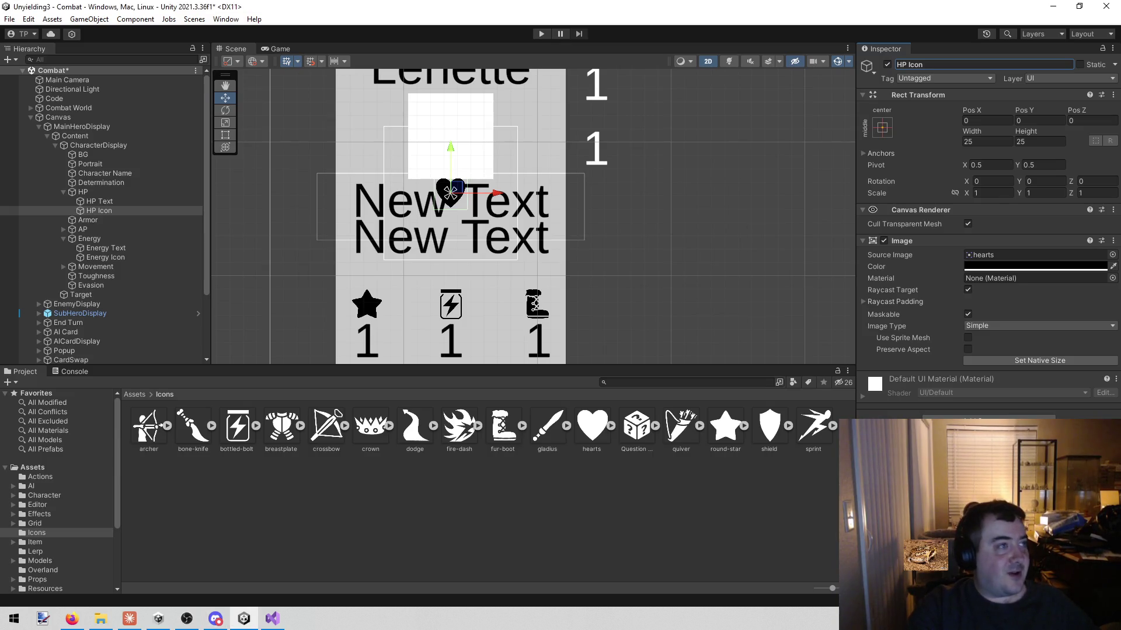
key("alt+Tab")
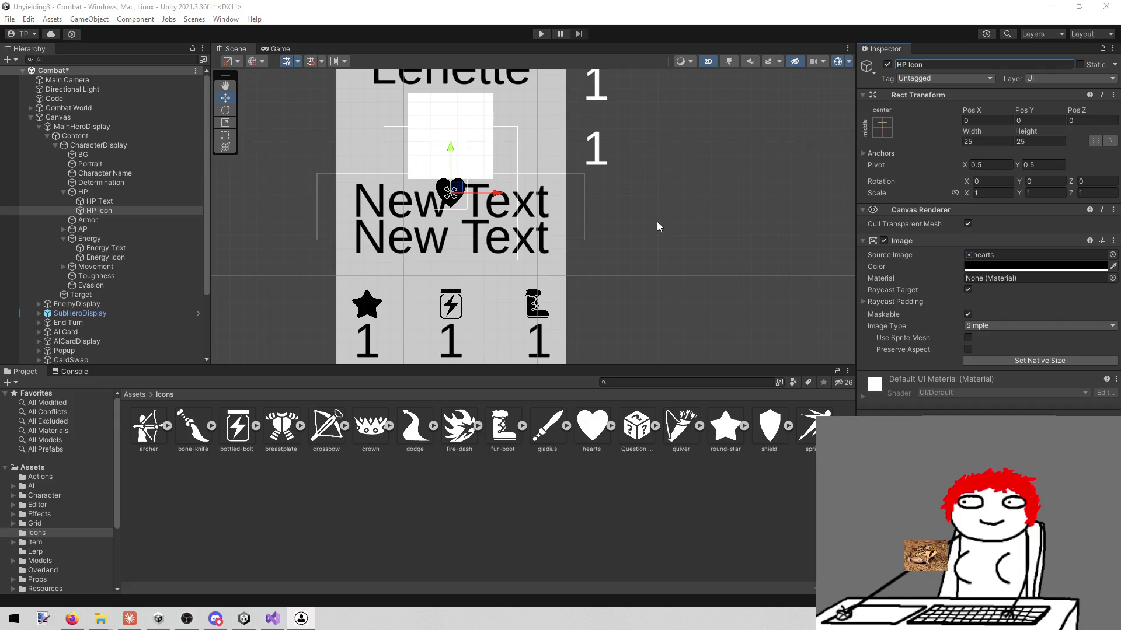
mouse_move(276, 618)
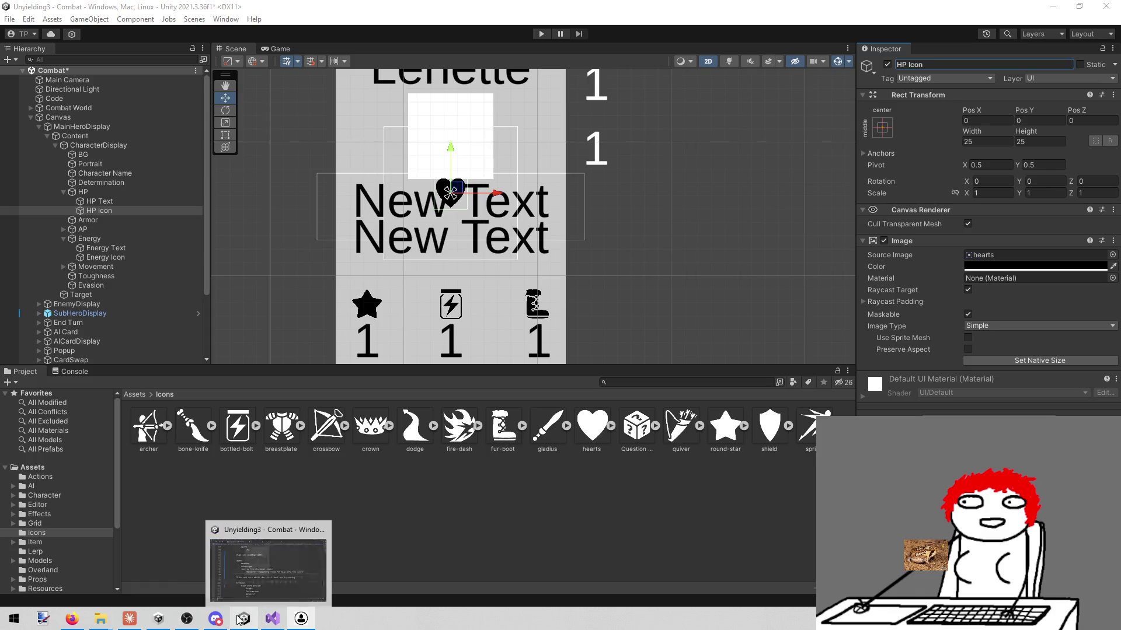
left_click(272, 618)
type("afsdfasdfasdfasdfasdfsadfsdaf")
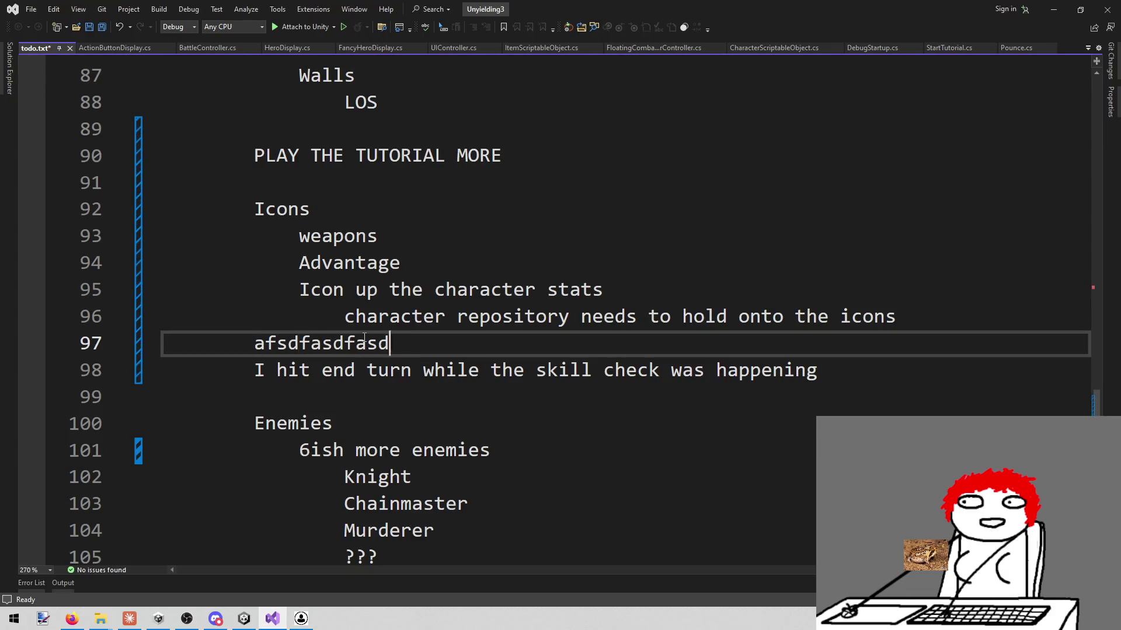
type("sadfsadfsadfsadfasf")
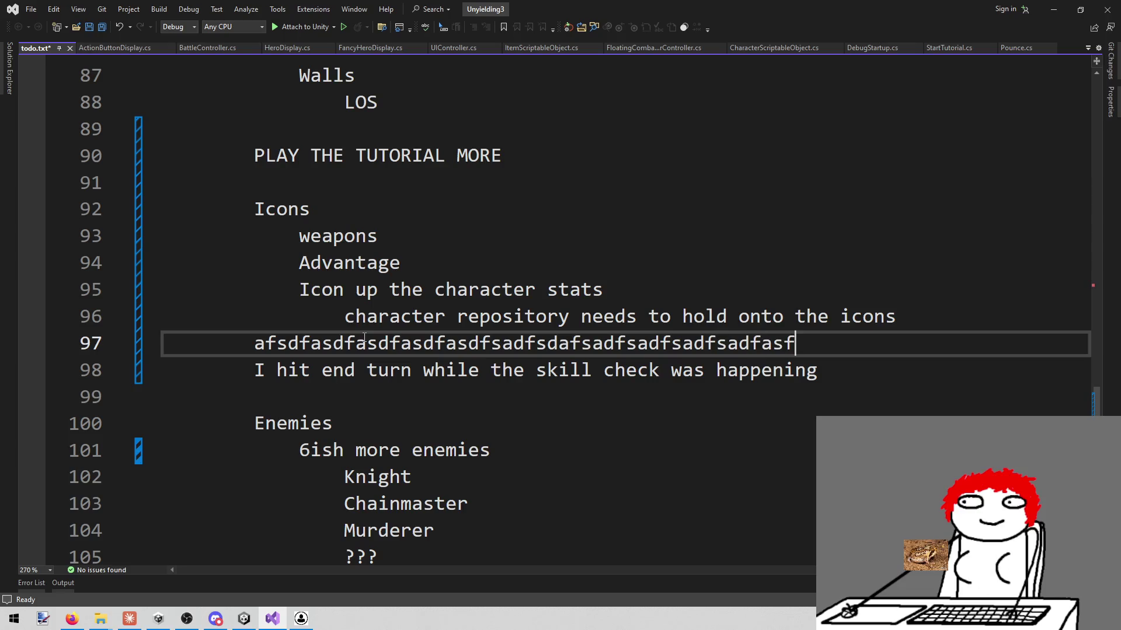
key("ctrl+z")
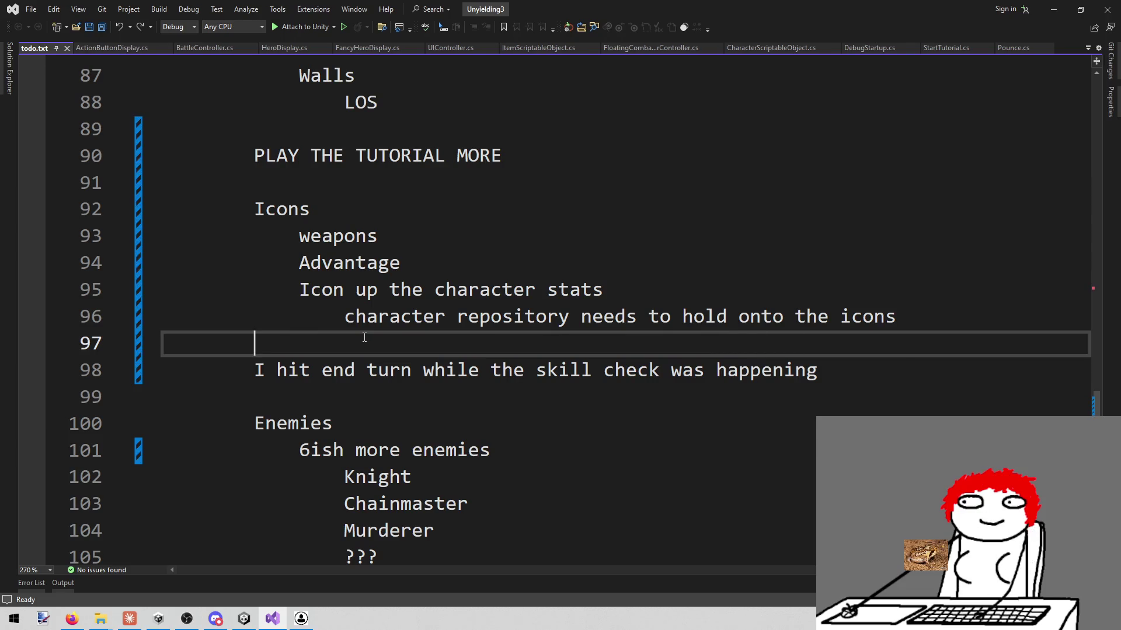
left_click(1052, 10)
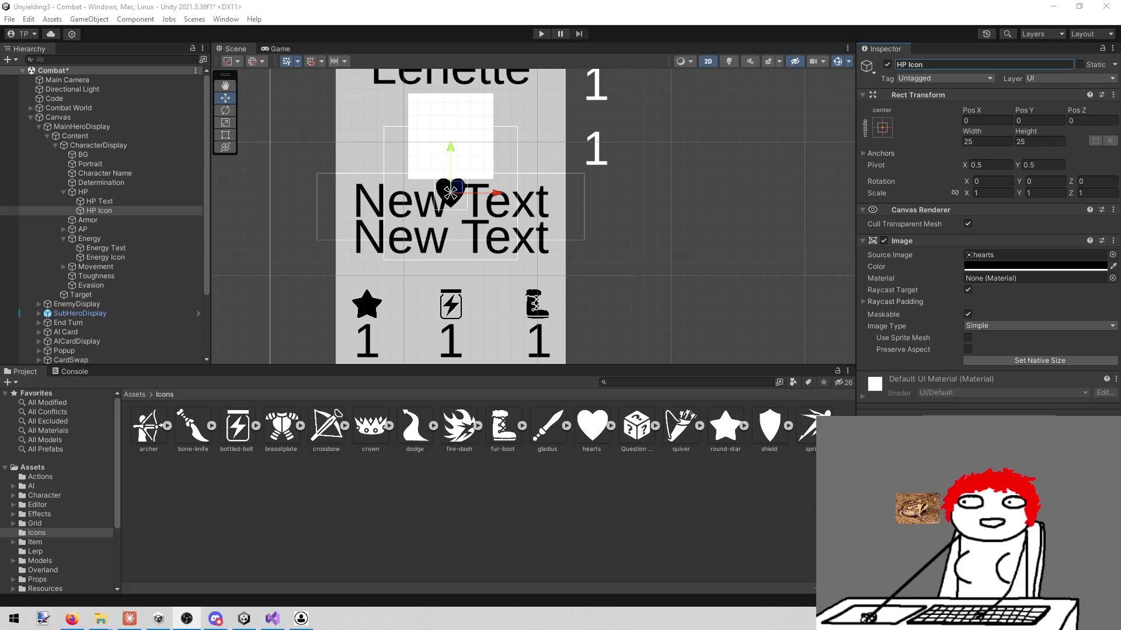
- Move the heart HP Icon right of the HP text, to 90.2, -9.1
left_click(410, 528)
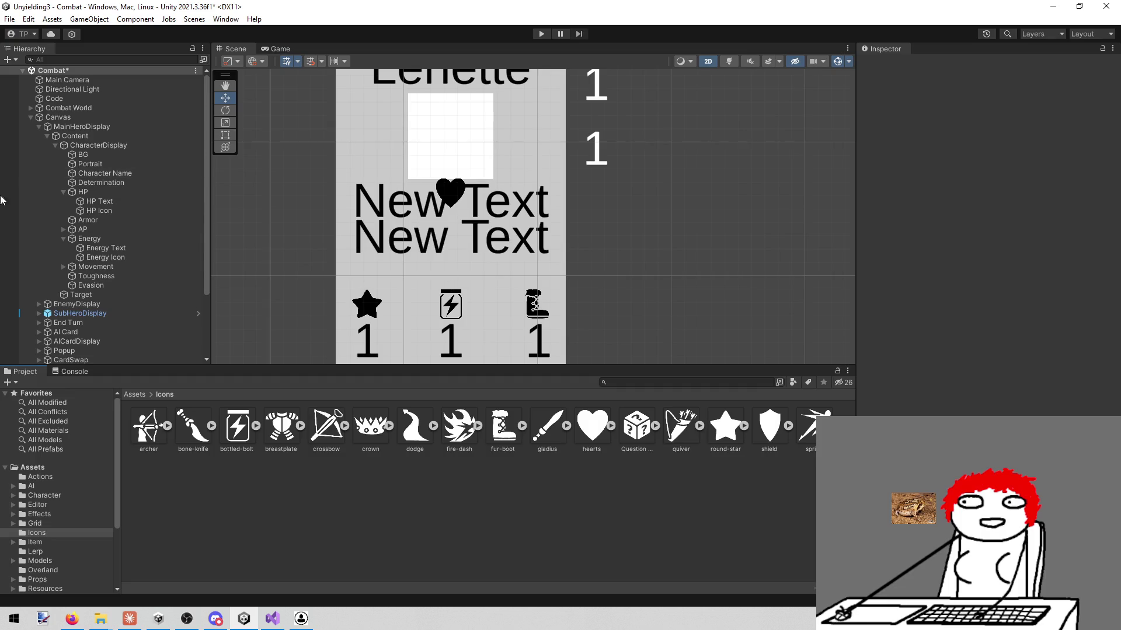
left_click(119, 211)
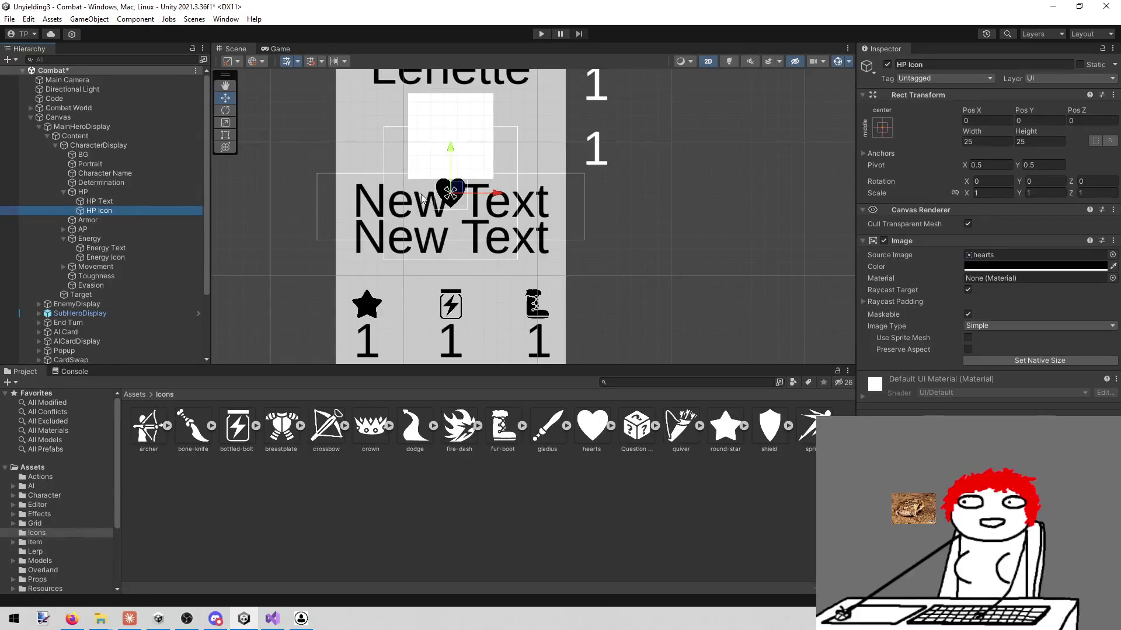
scroll(444, 201, "up", 3)
scroll(473, 212, "down", 2)
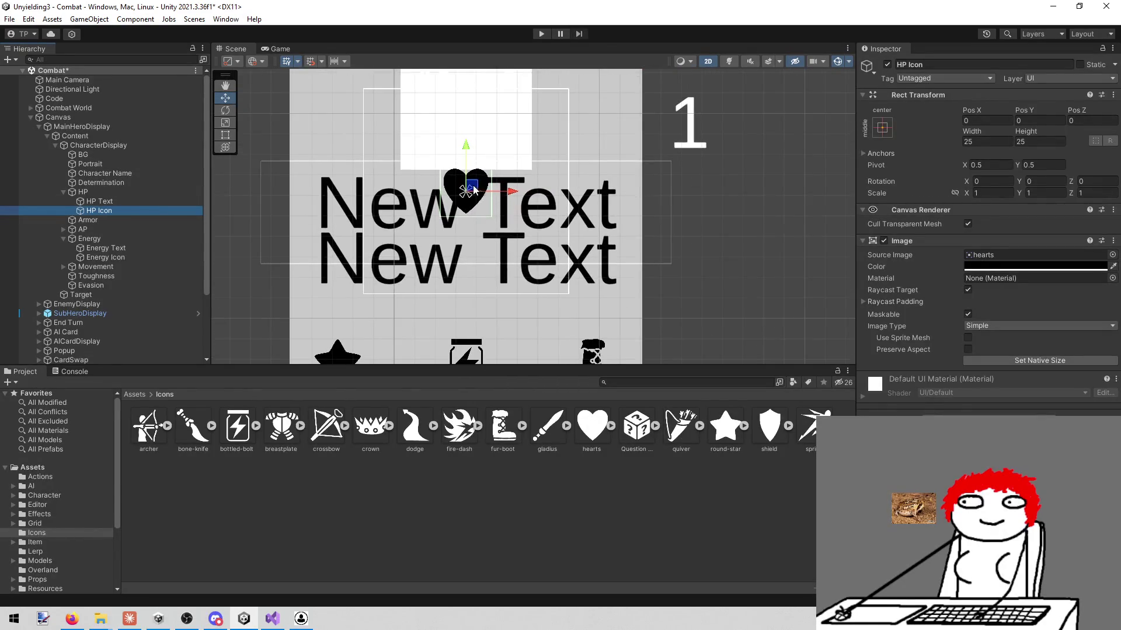
left_click_drag(479, 187, 664, 207)
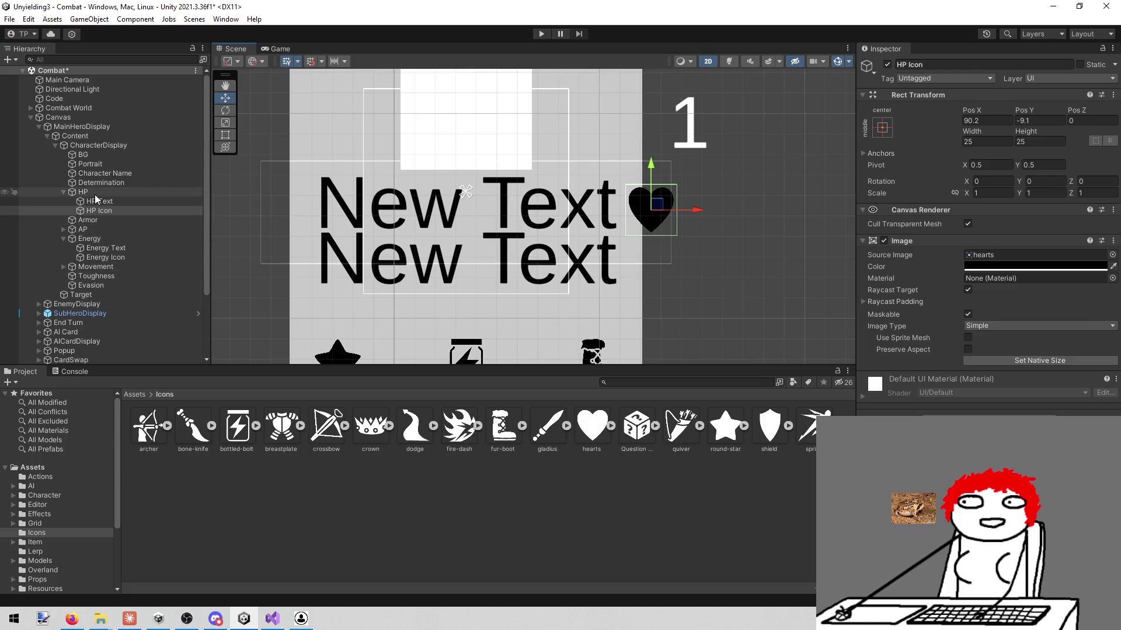
- Collapse HP and create a new empty GameObject under CharacterDisplay
left_click(62, 193)
left_click(92, 145)
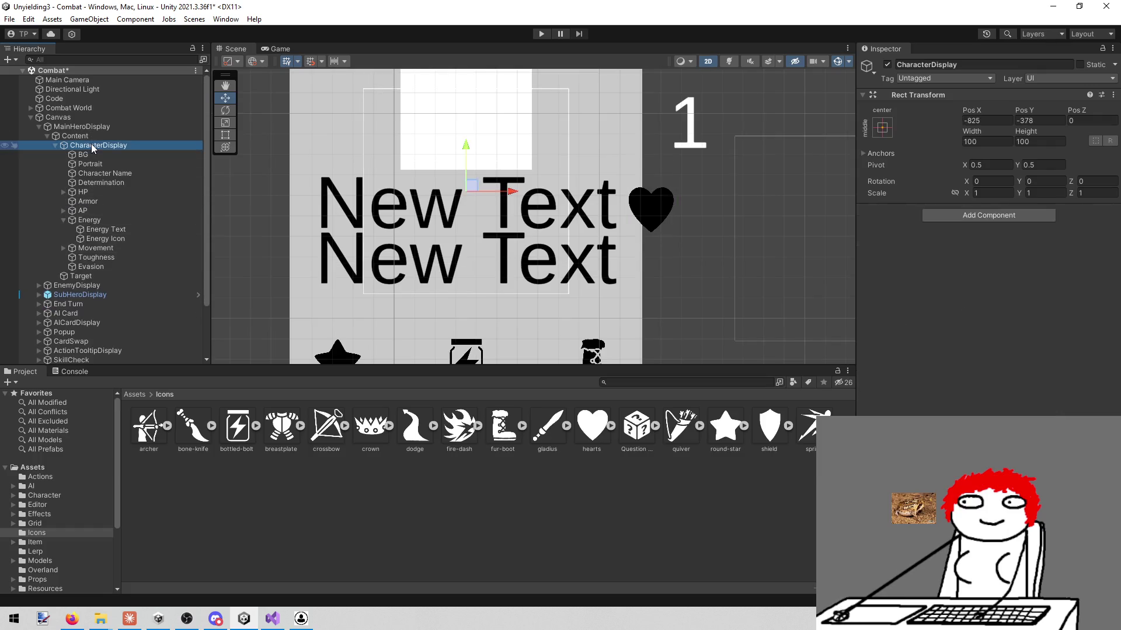
right_click(92, 144)
left_click(143, 300)
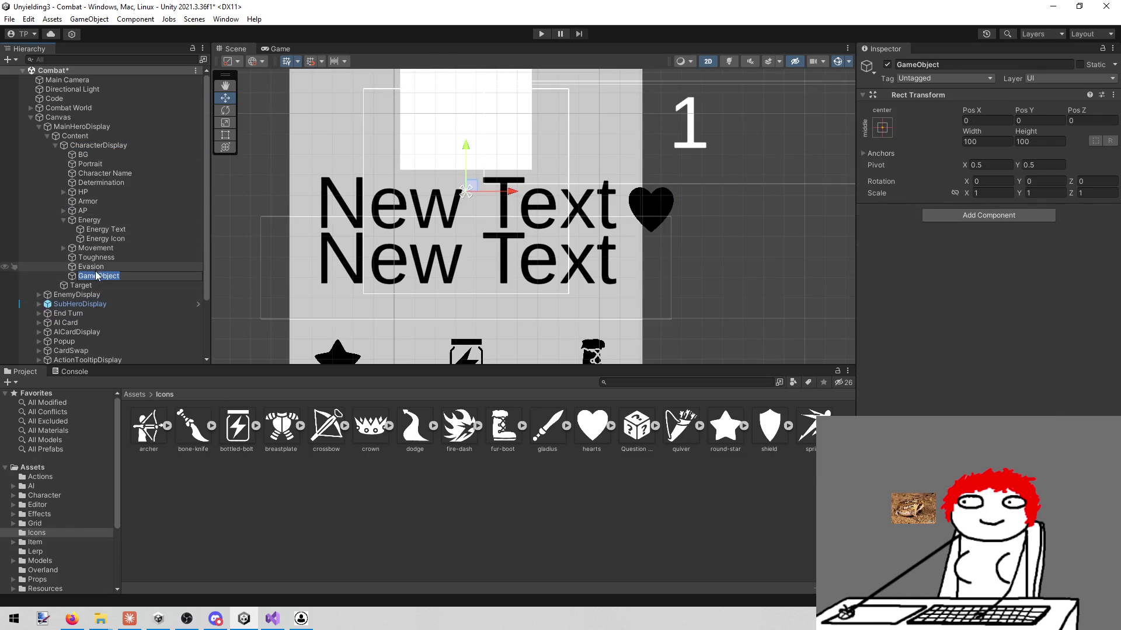
- Place the new object above HP and rename the Armor text object to 'Armor Text'
left_click(100, 182)
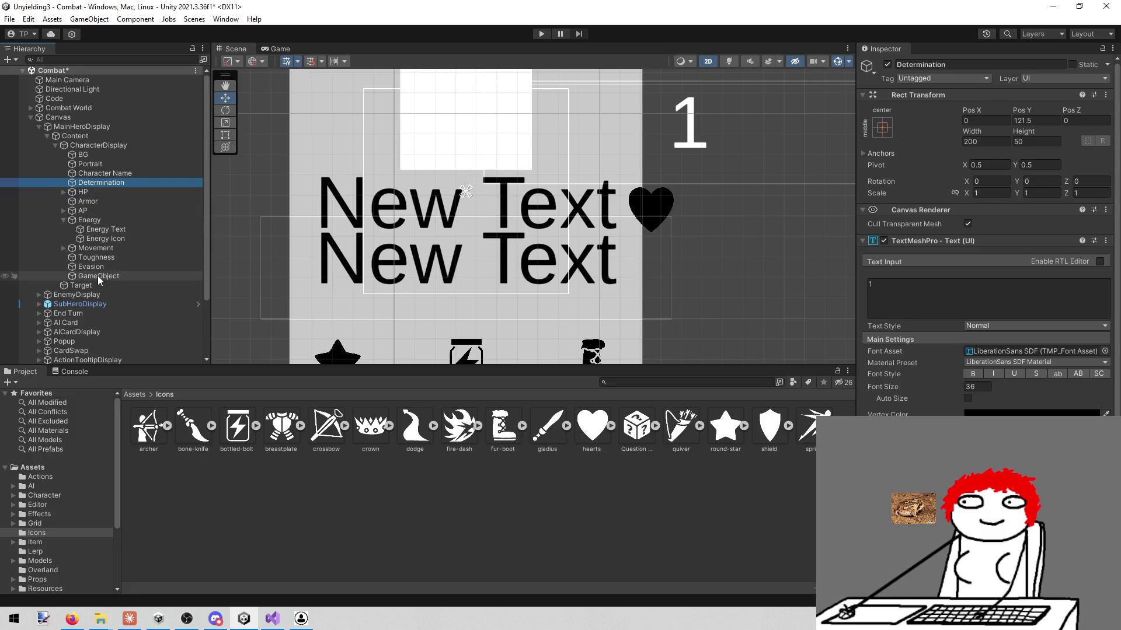
mouse_move(95, 271)
left_mouse_down()
mouse_move(107, 177)
mouse_move(107, 189)
left_mouse_up()
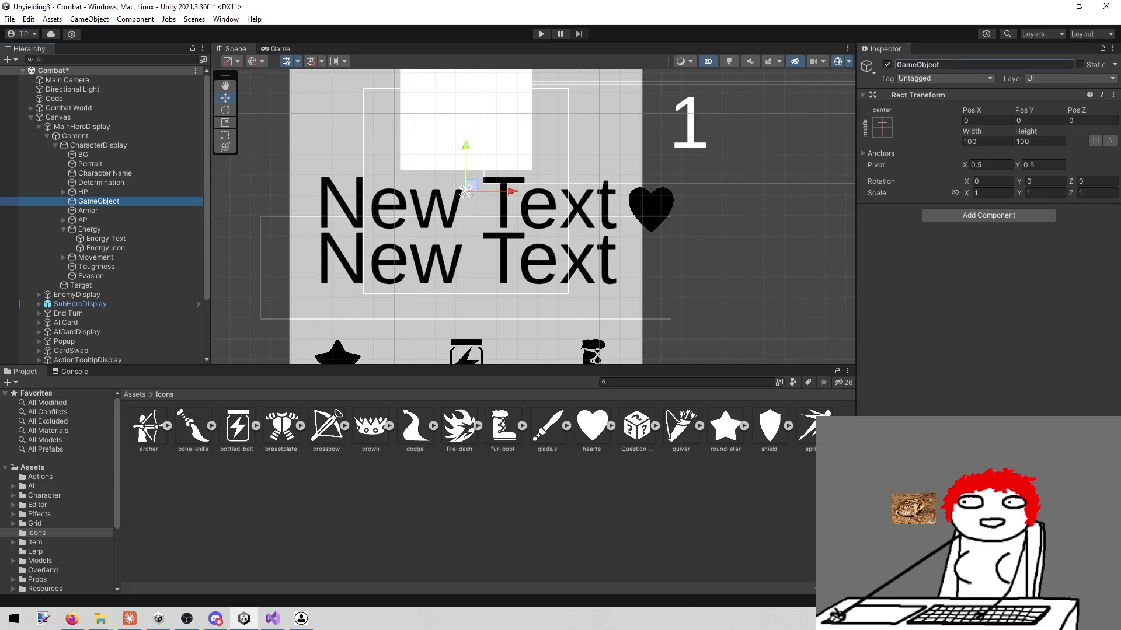
left_click(88, 210)
left_click(936, 65)
key("End")
type("Text")
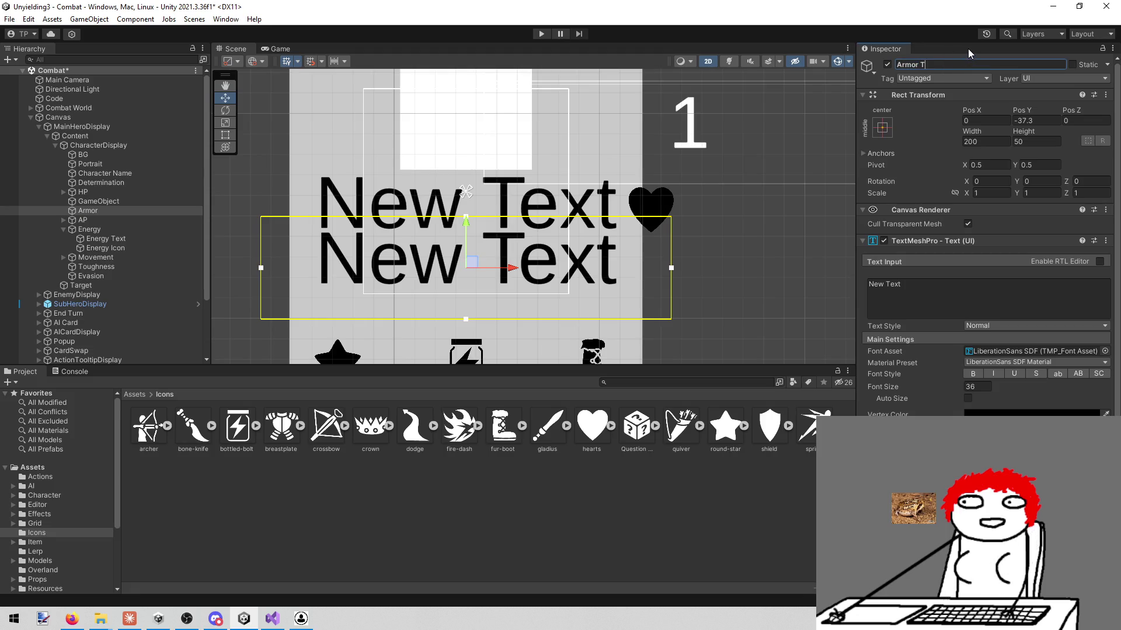
key("Return")
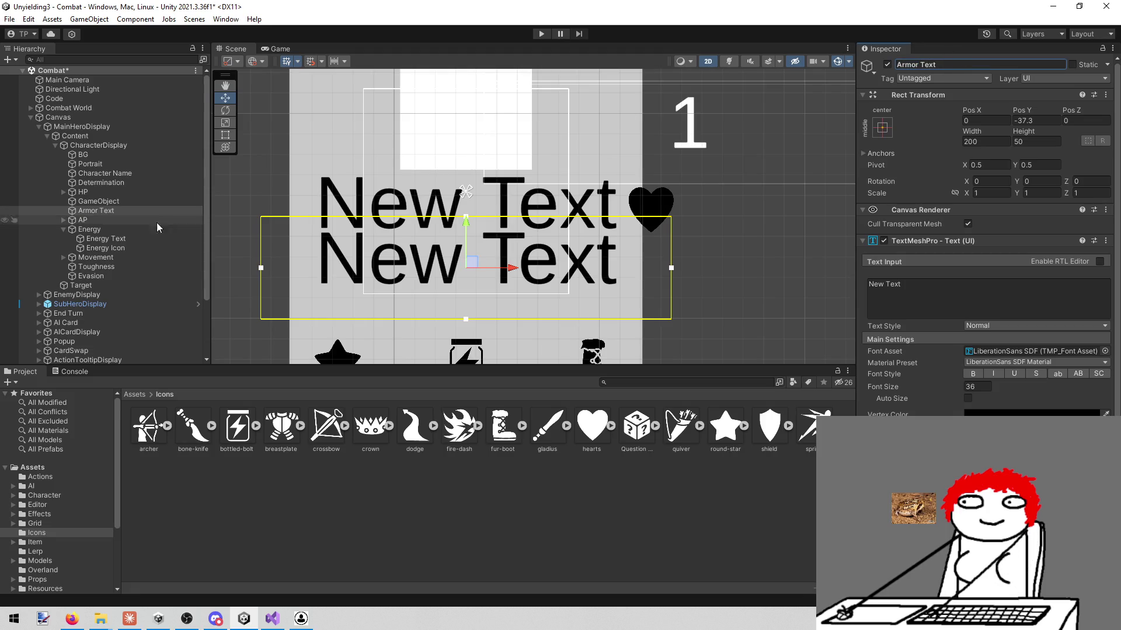
- Name the empty group 'Armor' and nest Armor Text inside it
left_click(104, 202)
left_click(963, 64)
type("Armor")
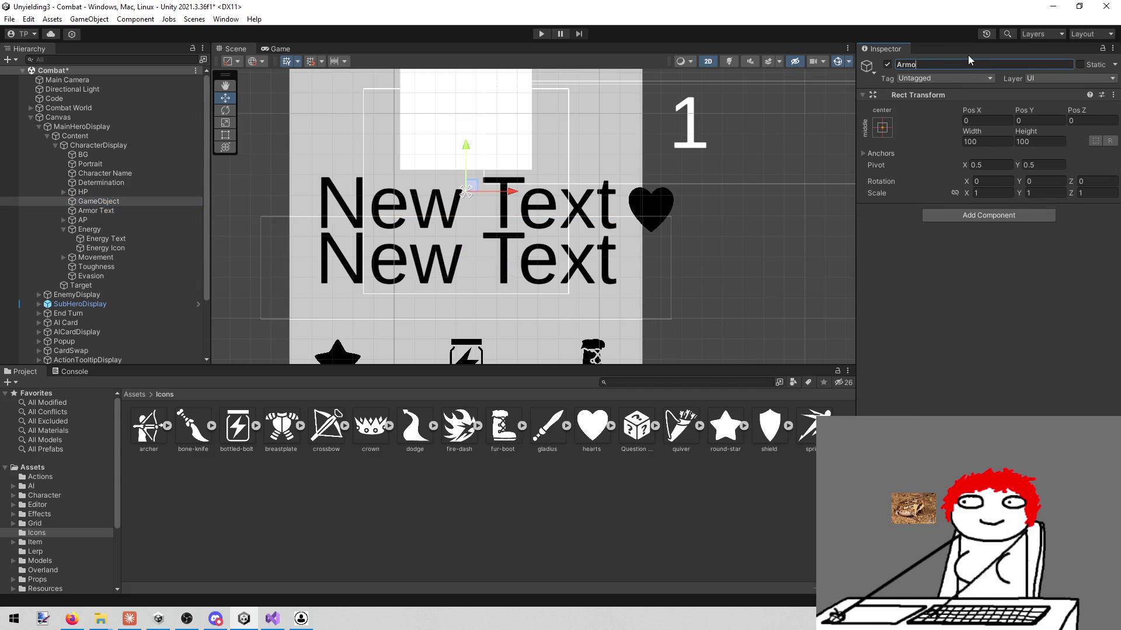
key("Return")
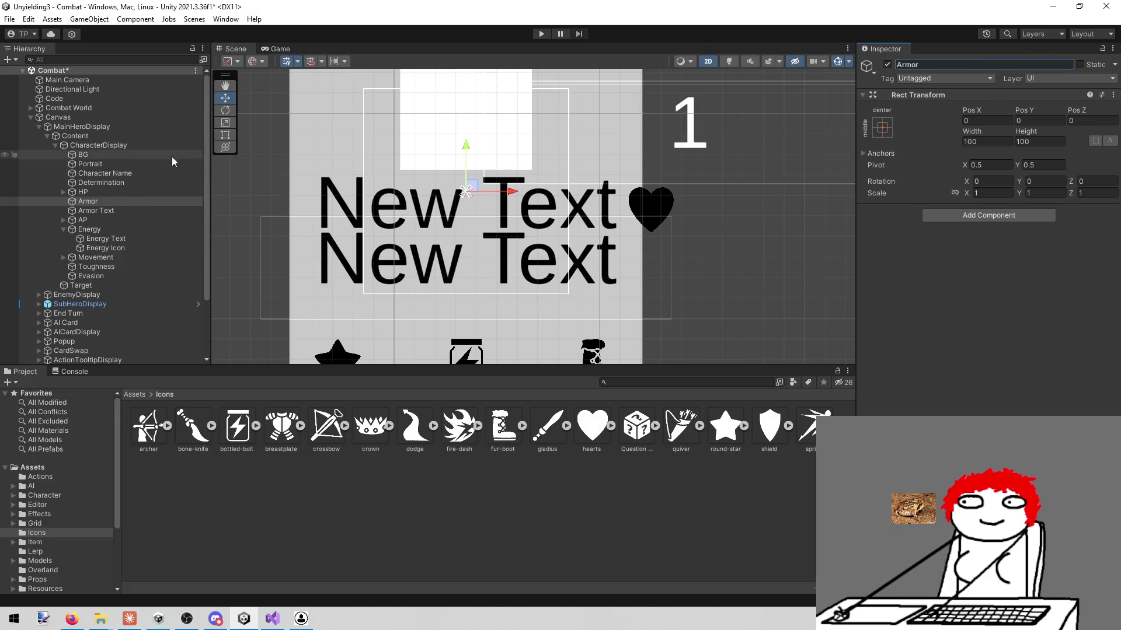
left_click_drag(113, 210, 86, 203)
left_click(87, 202)
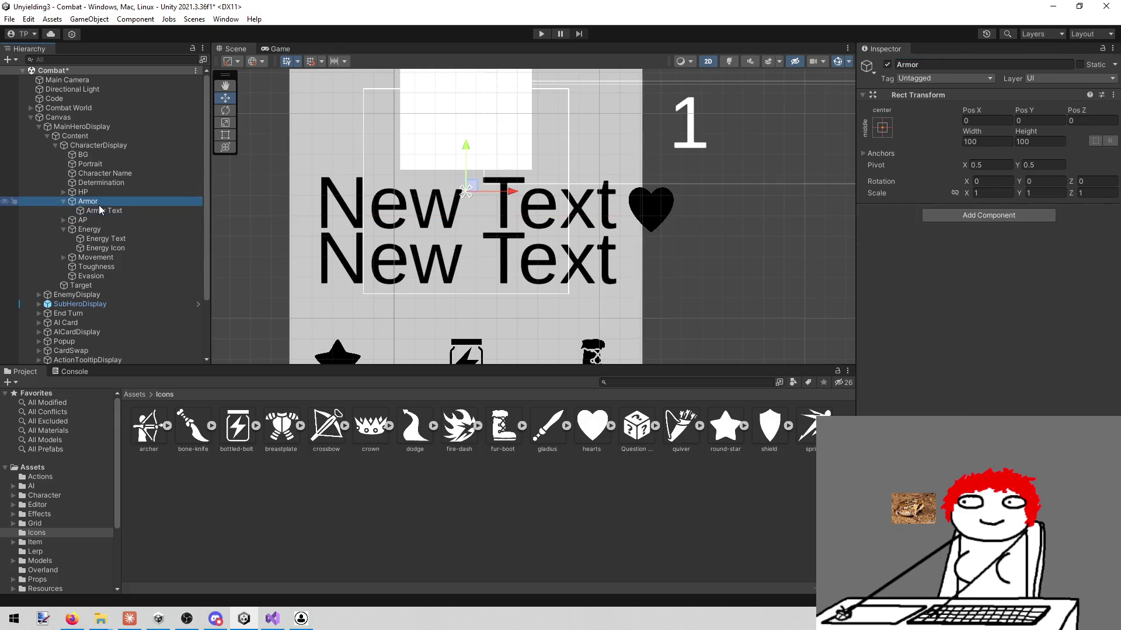
left_click(62, 192)
left_click(89, 210)
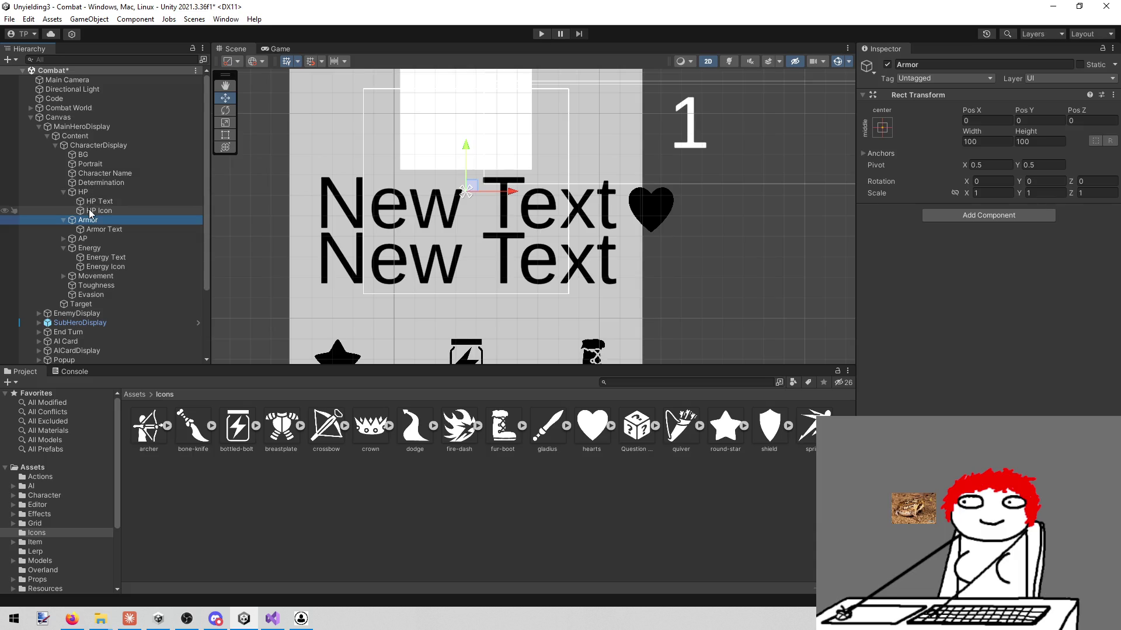
- Duplicate HP Icon into the Armor group and rename it 'Armor Icon'
key("ctrl+d")
left_click_drag(100, 220, 97, 230)
left_click(1002, 66)
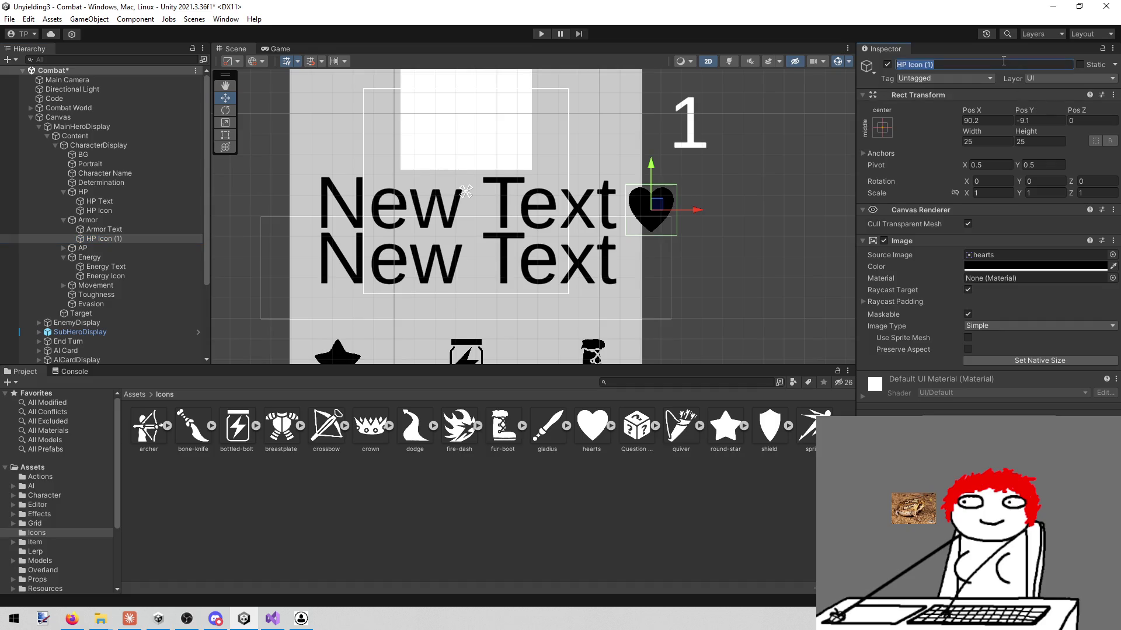
key("BackSpace")
key("BackSpace")
key("BackSpace")
key("Left")
key("Left")
key("Left")
key("BackSpace")
key("BackSpace")
key("BackSpace")
type("Armor")
key("Return")
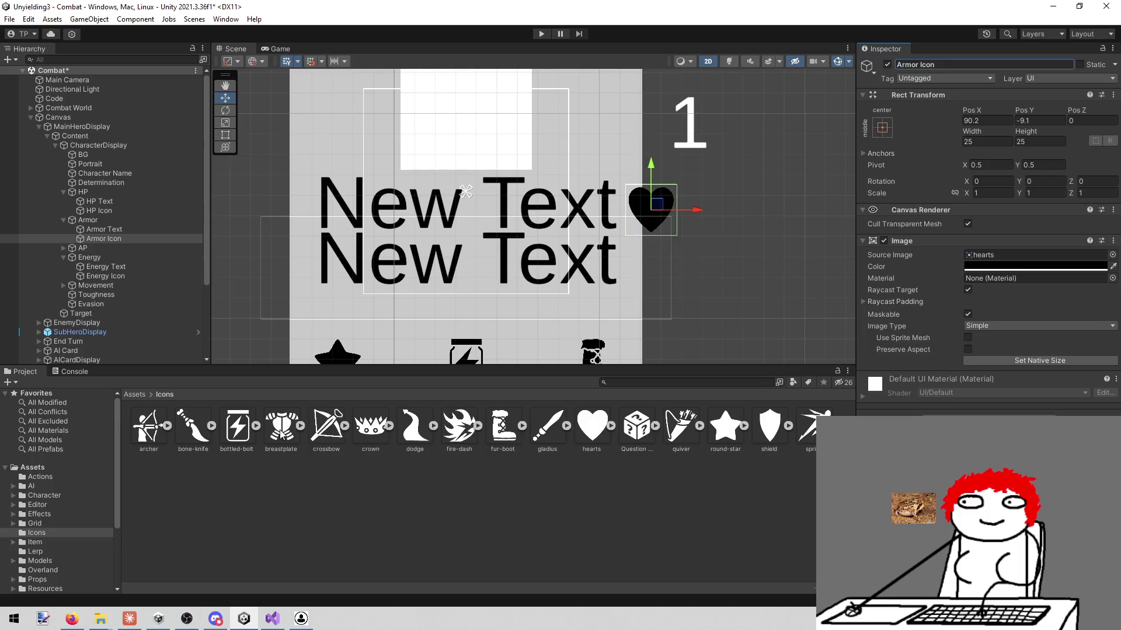
- Give Armor Icon the breastplate image and position it below the heart at 90.2, -32.9
left_click_drag(279, 438, 984, 265)
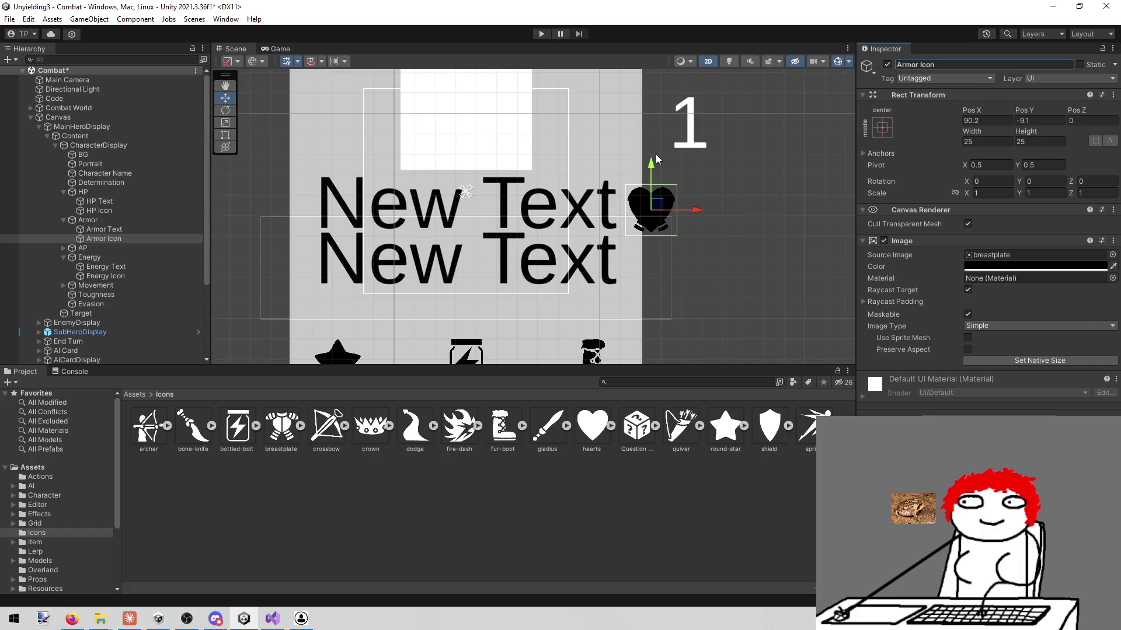
left_click_drag(649, 160, 657, 215)
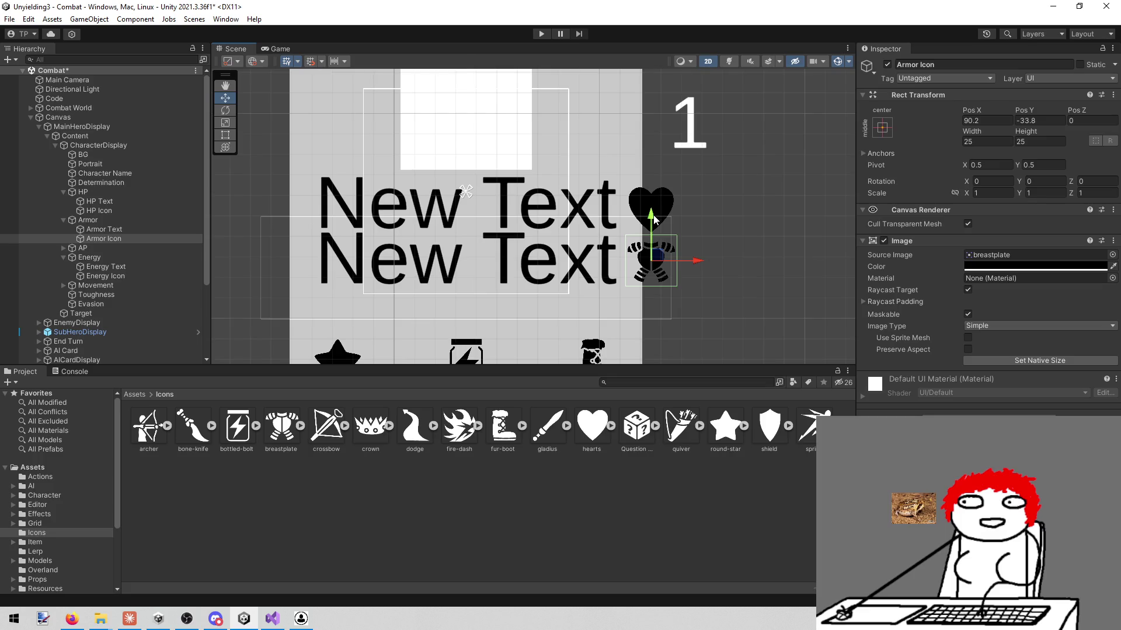
left_click_drag(654, 219, 654, 216)
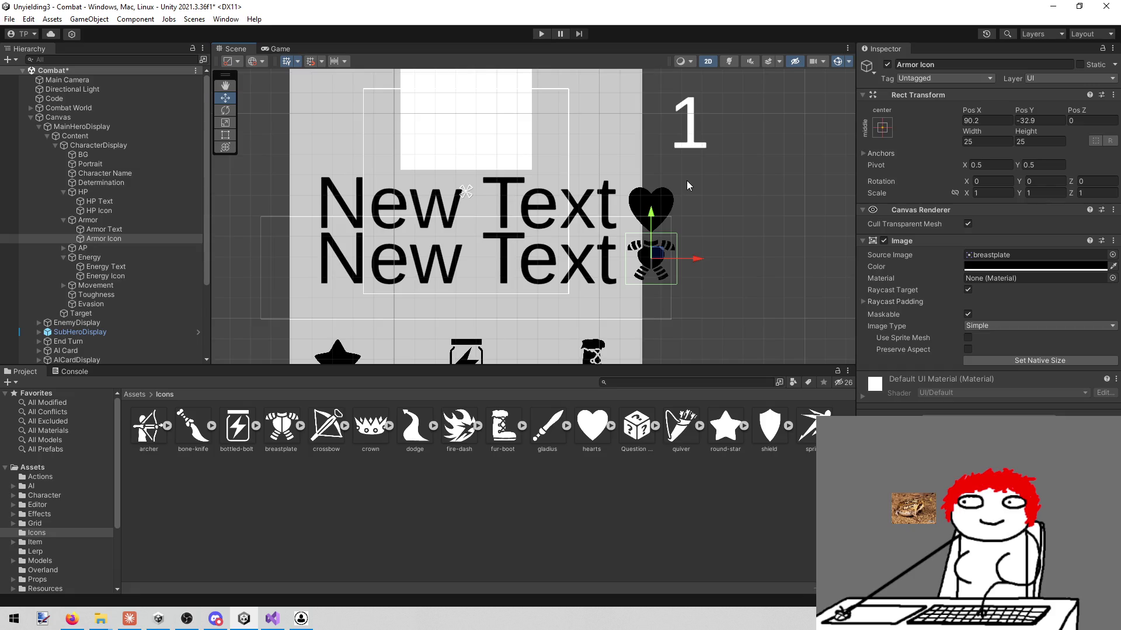
scroll(489, 165, "down", 1)
scroll(489, 165, "down", 2)
scroll(489, 164, "up", 2)
left_click(541, 34)
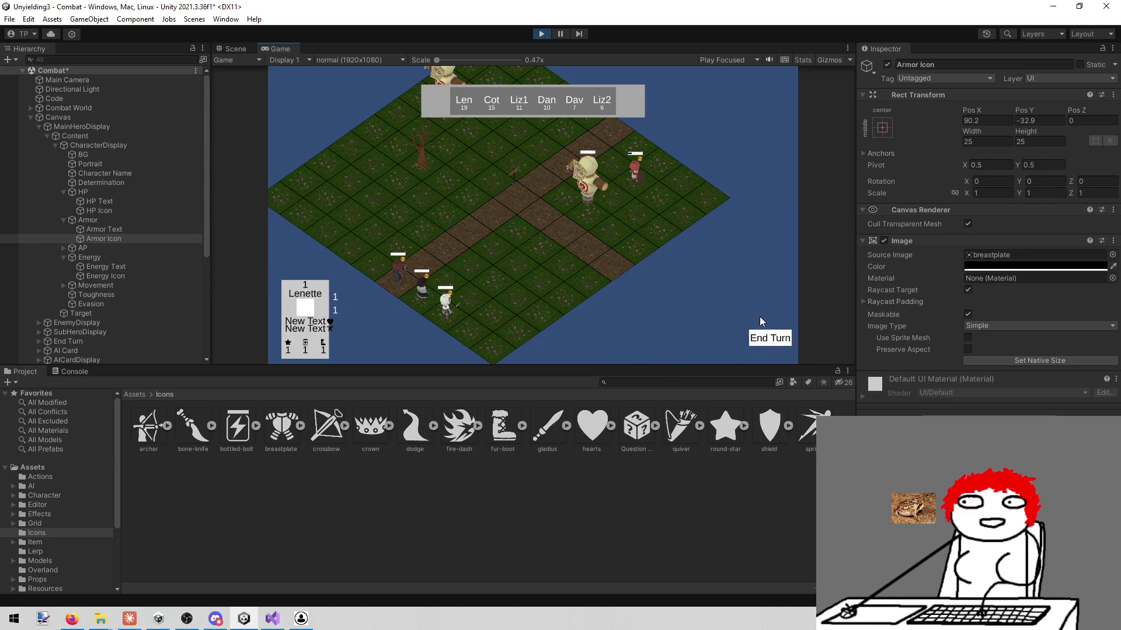
left_click(765, 342)
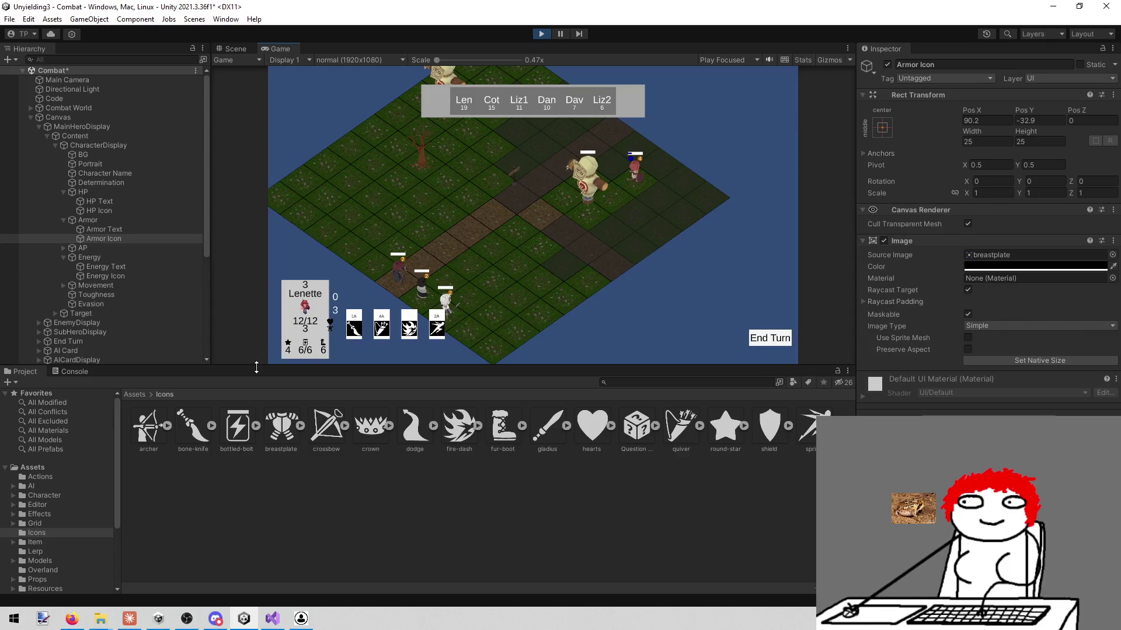
mouse_move(286, 320)
left_click(541, 33)
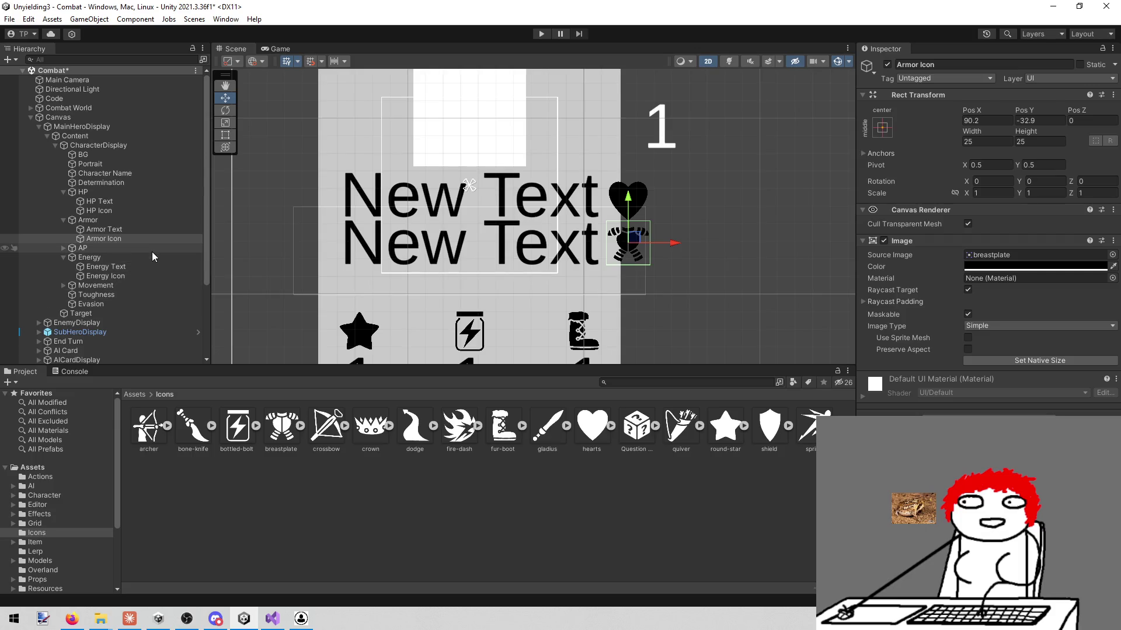
- Set both HP Text and Armor Text to read 99/99
left_click(138, 201)
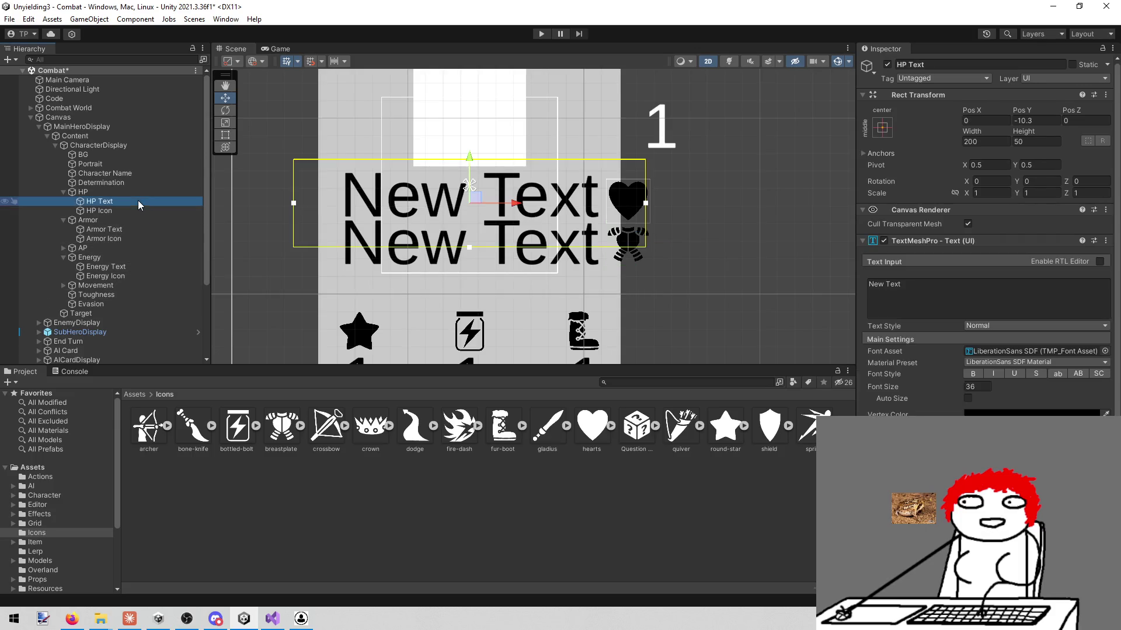
left_click(911, 292)
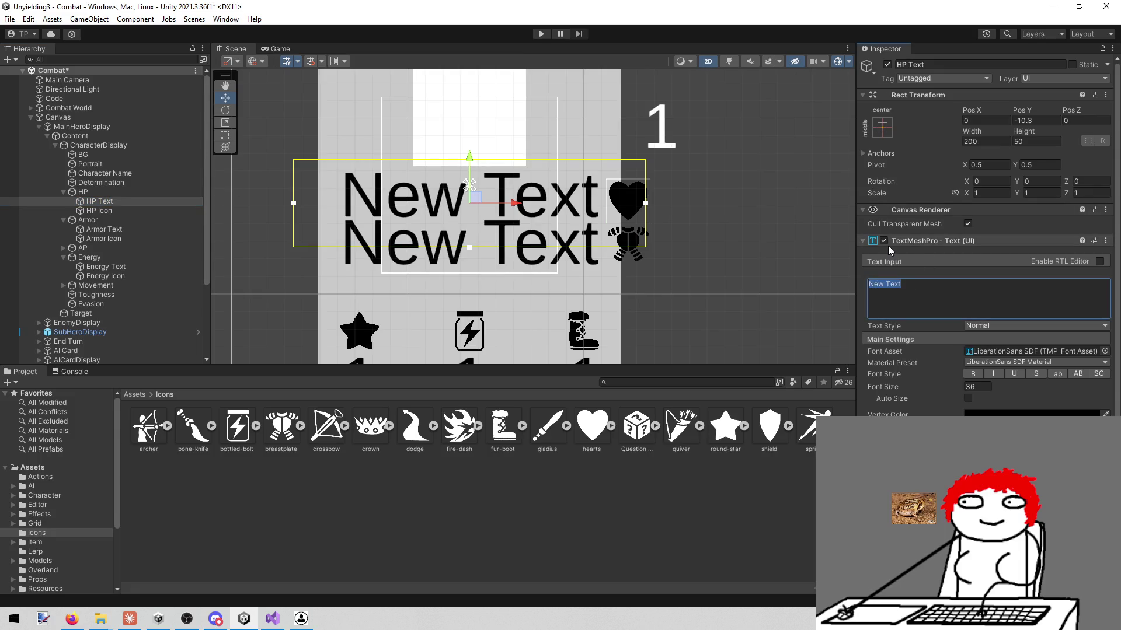
type("99")
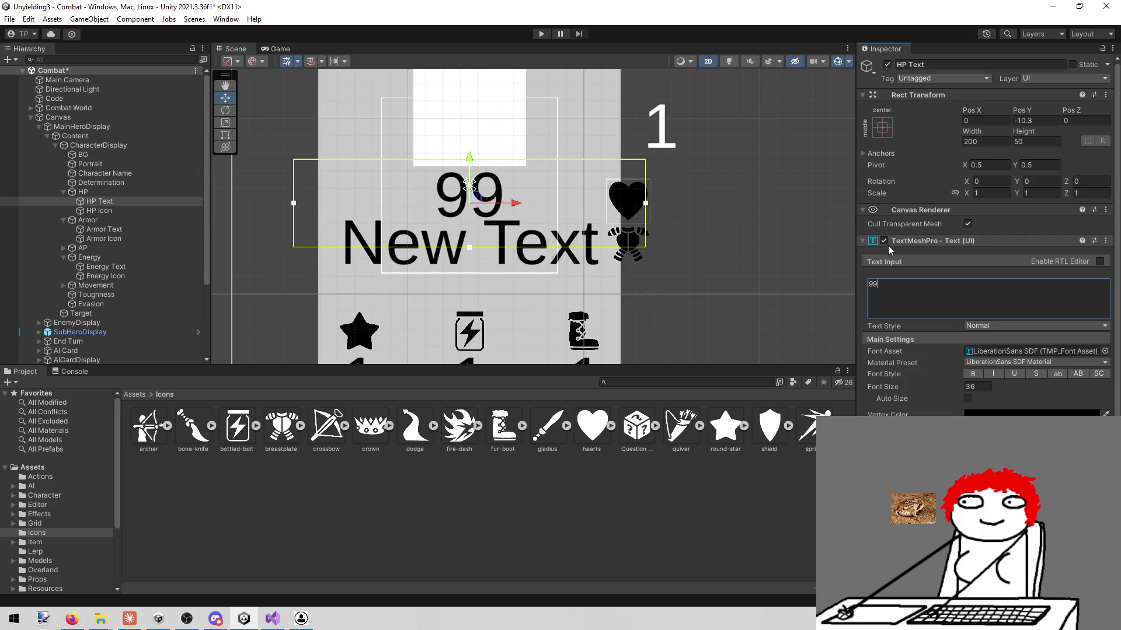
type("/99")
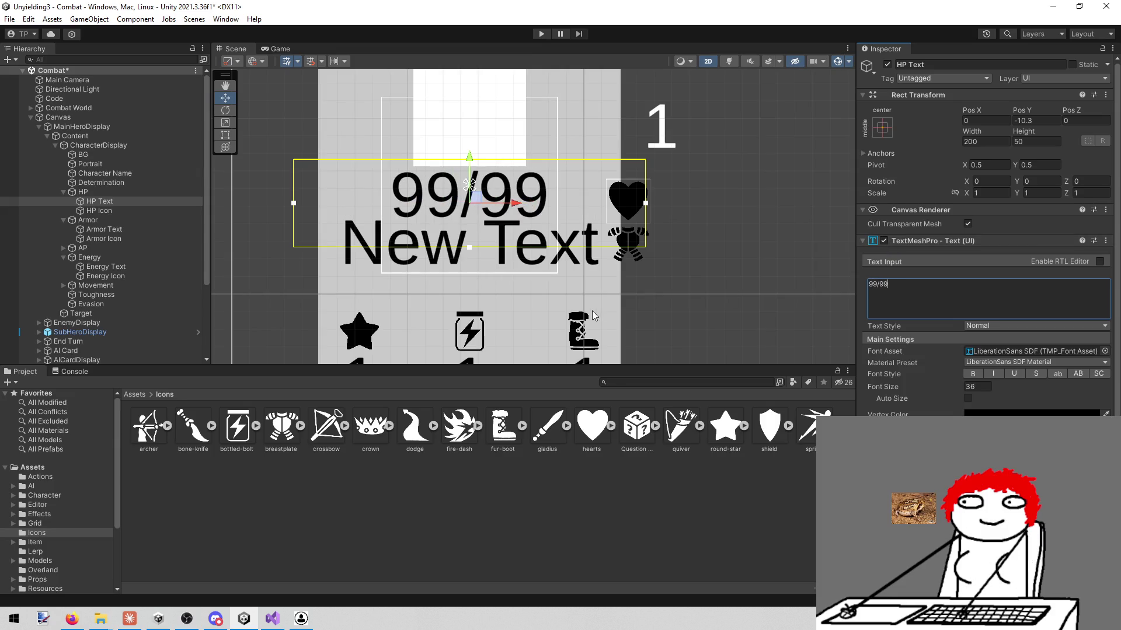
left_click(126, 229)
left_click(957, 295)
key("ctrl+a")
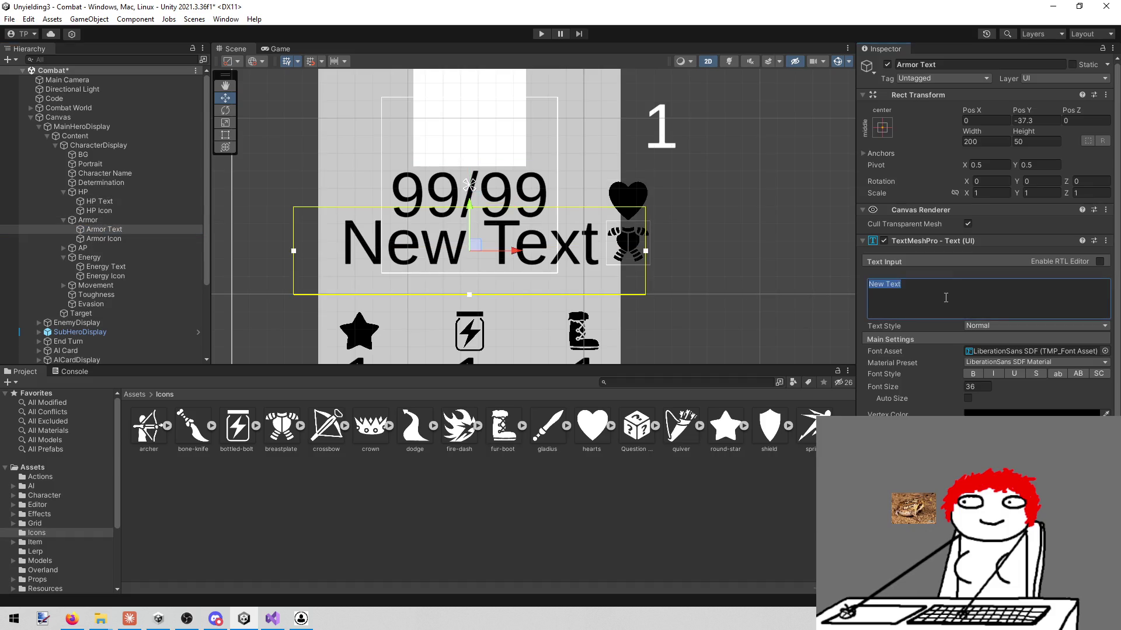
type("99/99")
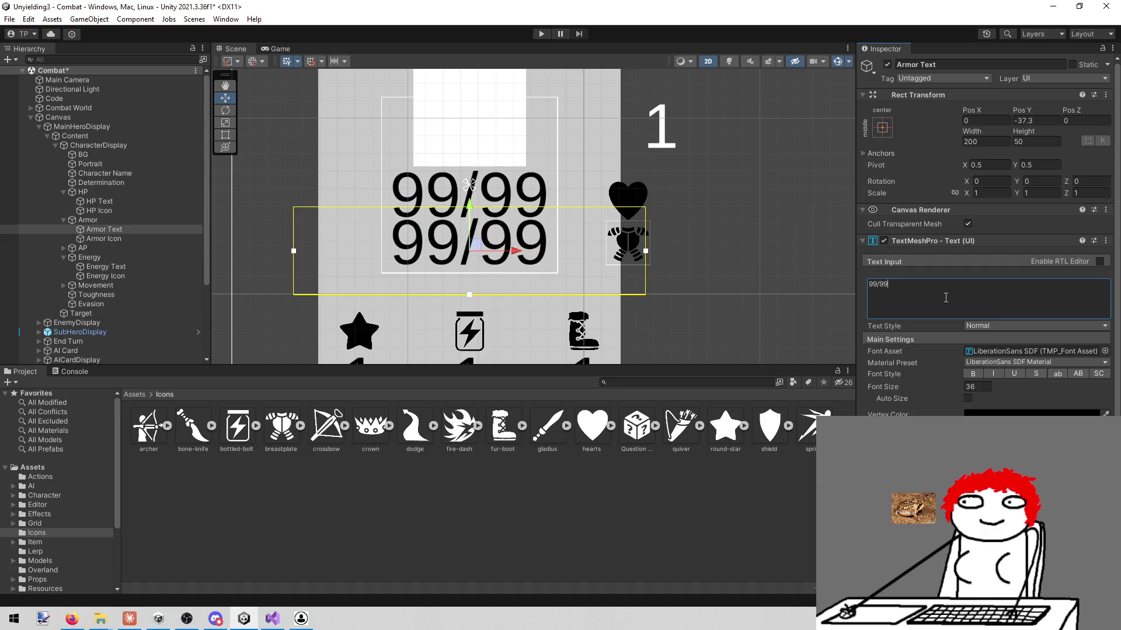
- Shift the heart and breastplate icons left beside the 99/99 values, then enter play mode
left_click(115, 239)
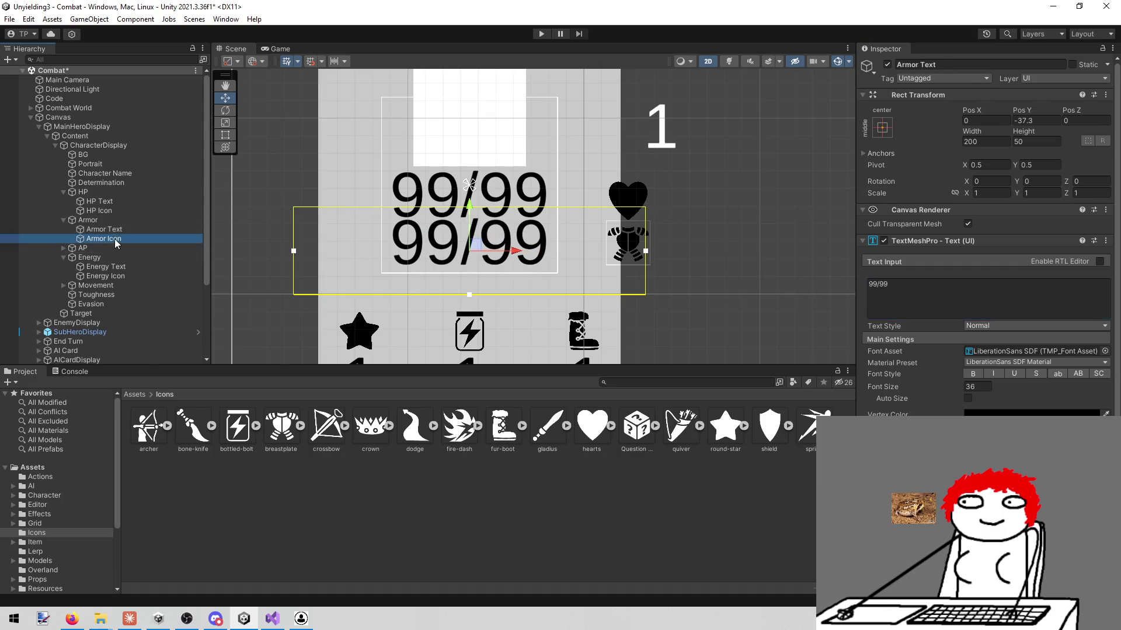
left_click(125, 275, "ctrl")
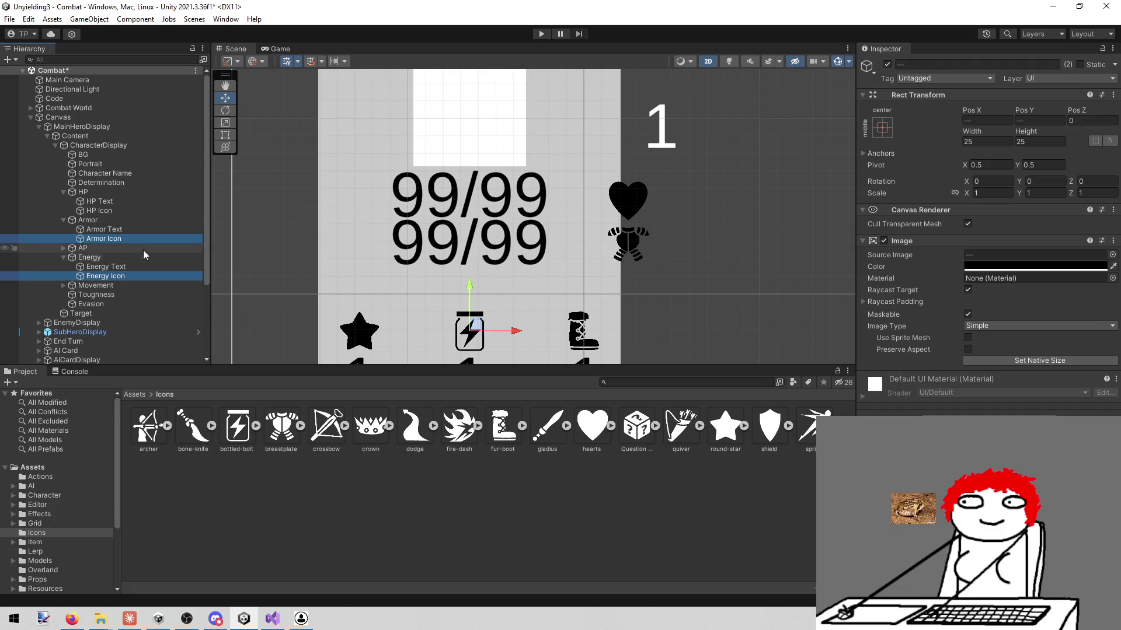
left_click(63, 257)
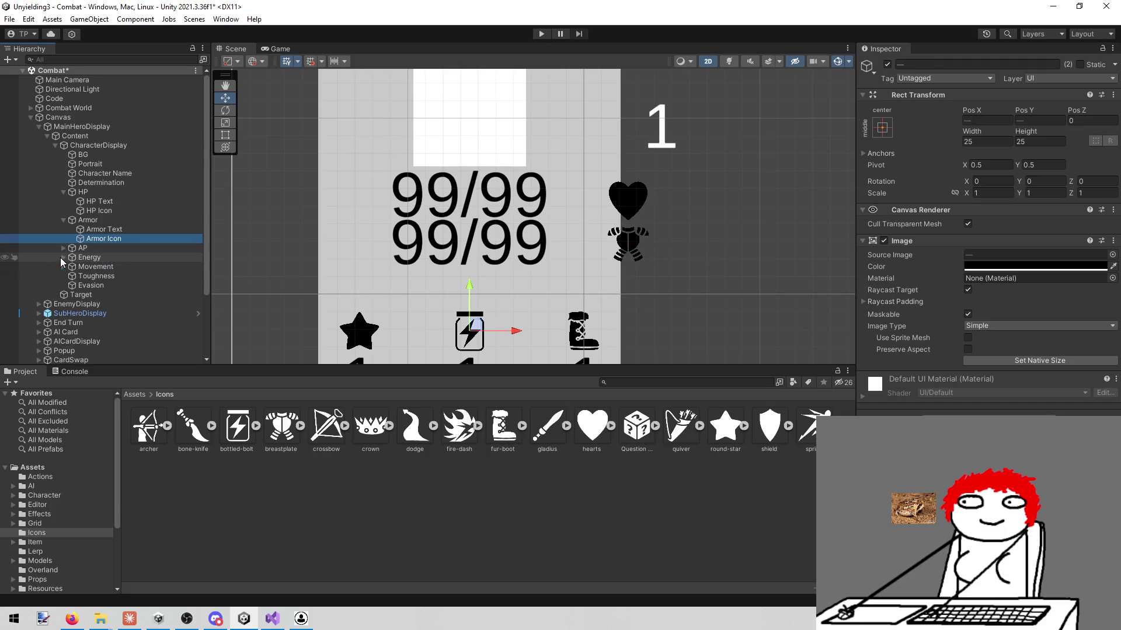
left_click(114, 211)
left_click(122, 238, "ctrl")
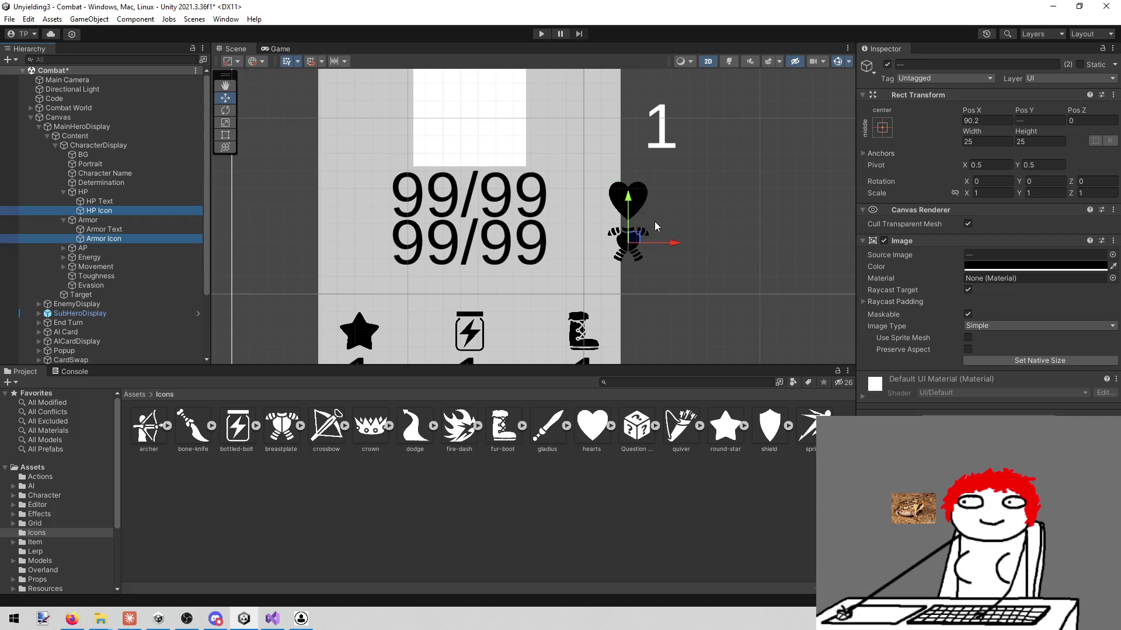
left_click_drag(673, 243, 625, 242)
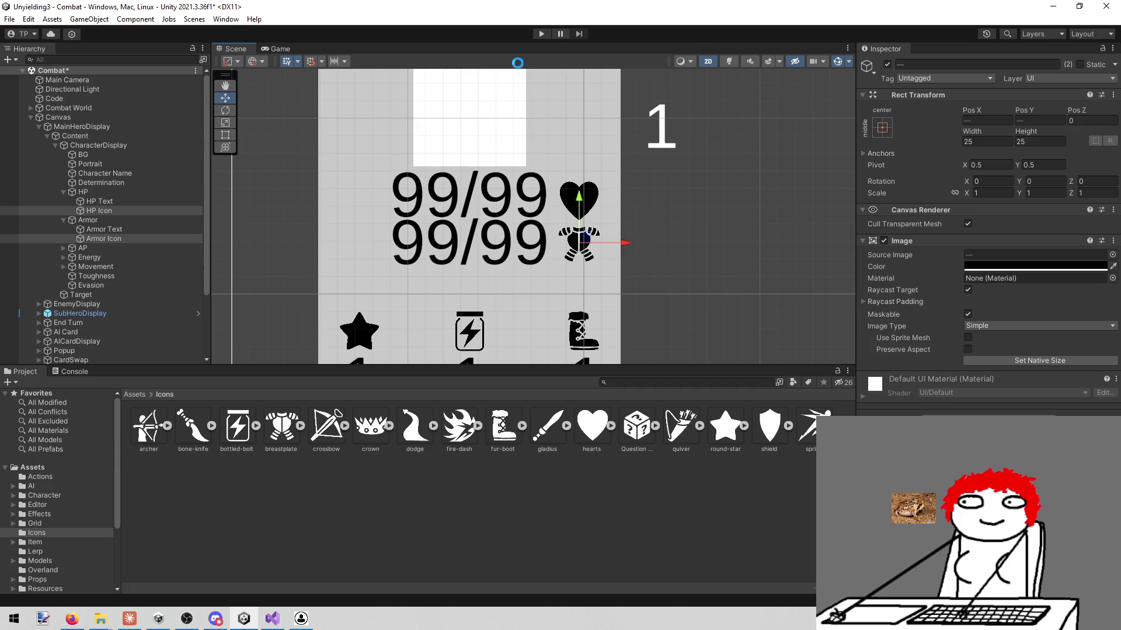
left_click(534, 34)
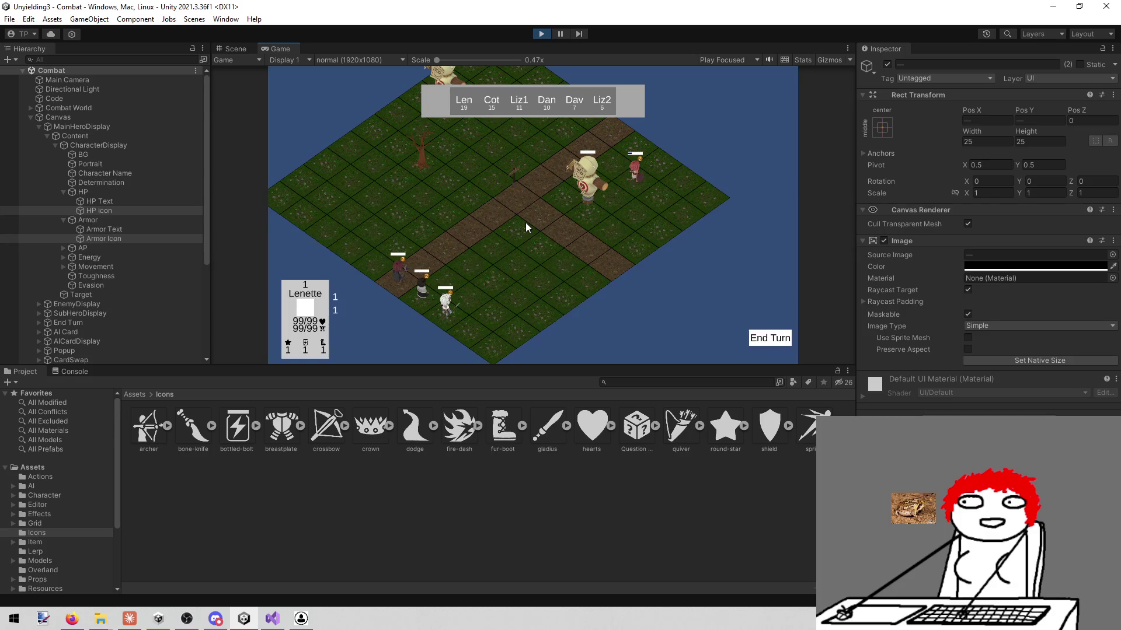
- End the turn so the hero card shows live values such as 12/12 HP
left_click(771, 339)
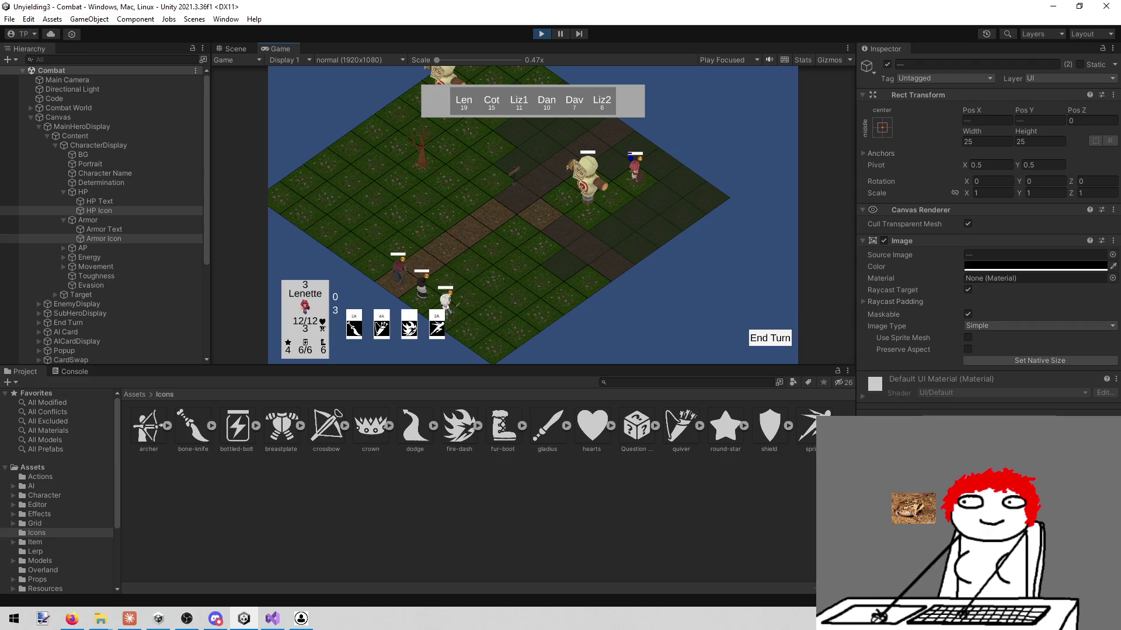
key("alt+Tab")
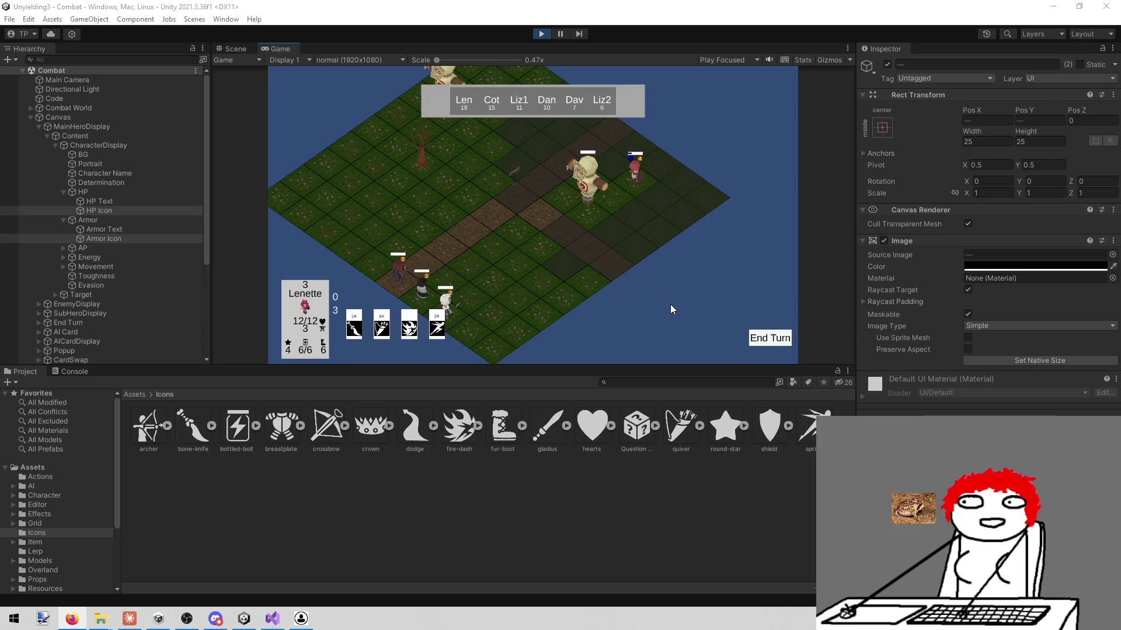
- Rerun the game to check the hero card reads 99/99 for HP and Armor, then stop it
left_click(543, 34)
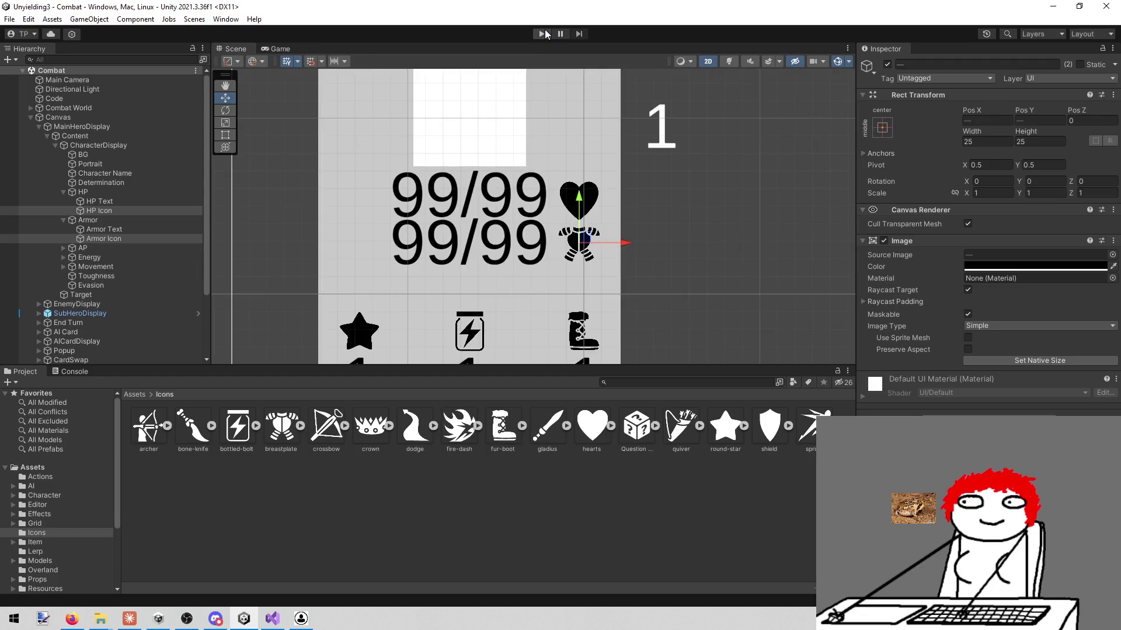
mouse_move(466, 82)
left_mouse_down()
mouse_move(493, 243)
mouse_move(513, 244)
mouse_move(451, 229)
left_mouse_up()
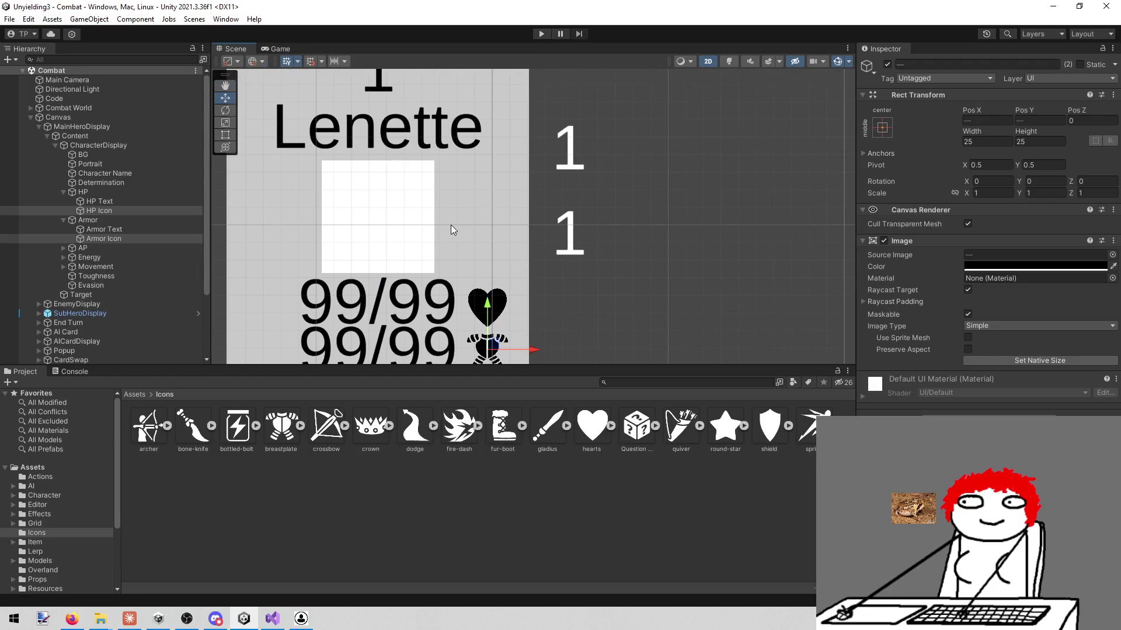
left_click(548, 33)
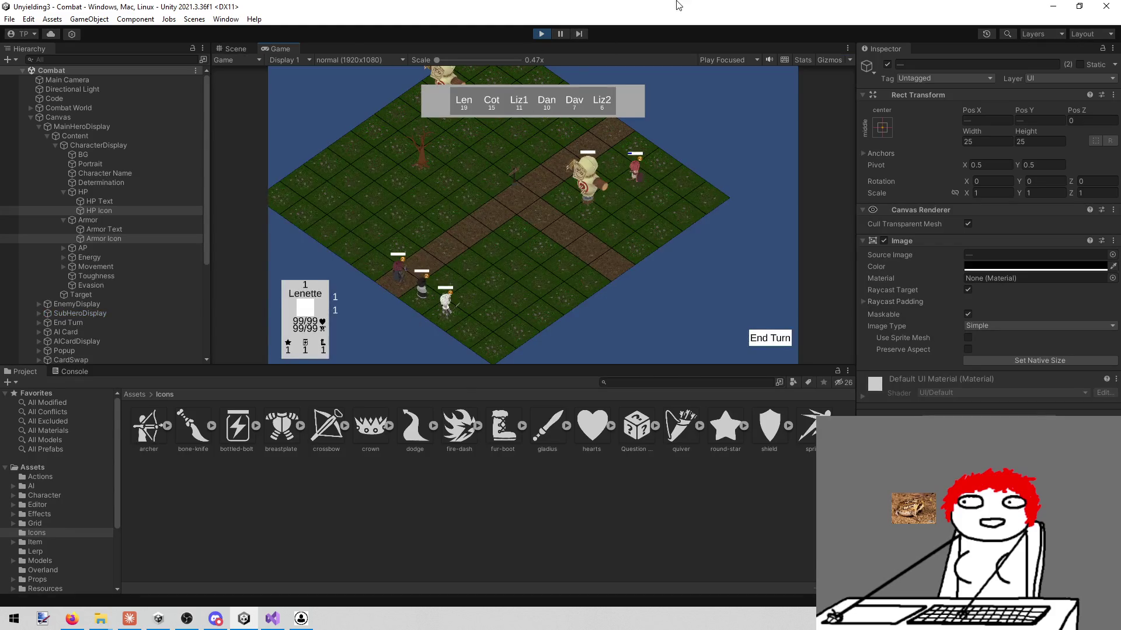
left_click(539, 36)
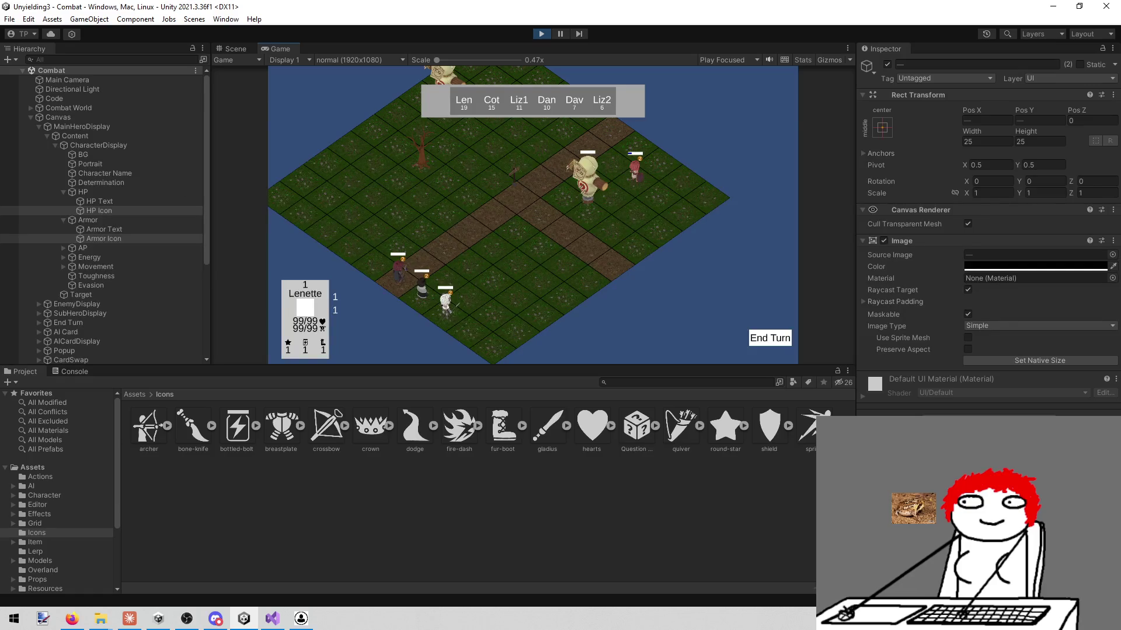
key("alt+Tab")
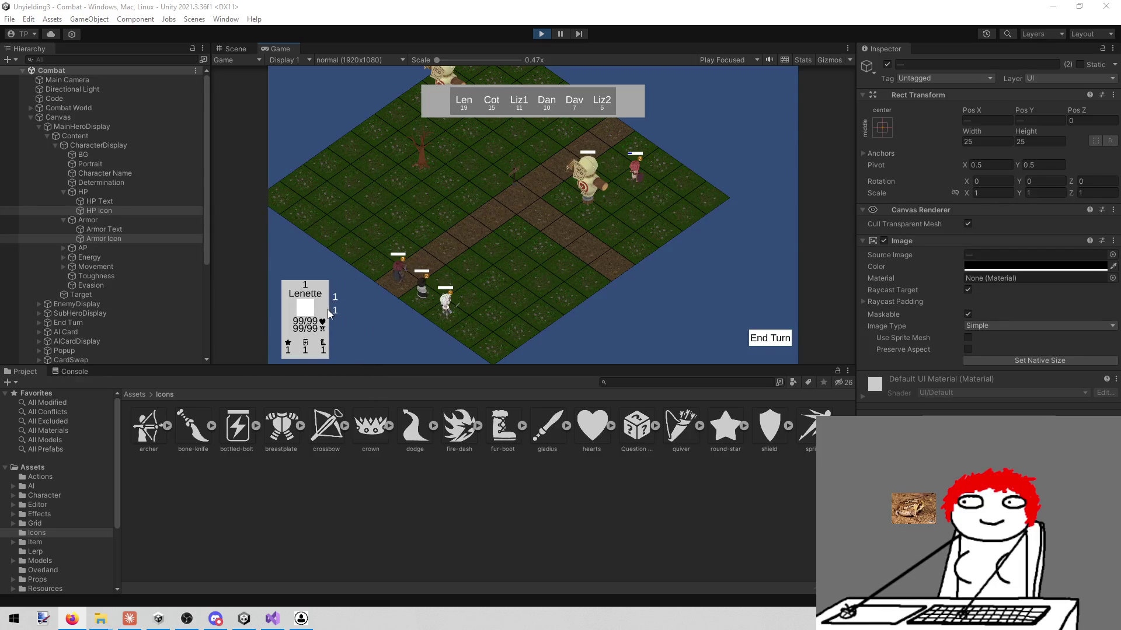
left_click(541, 32)
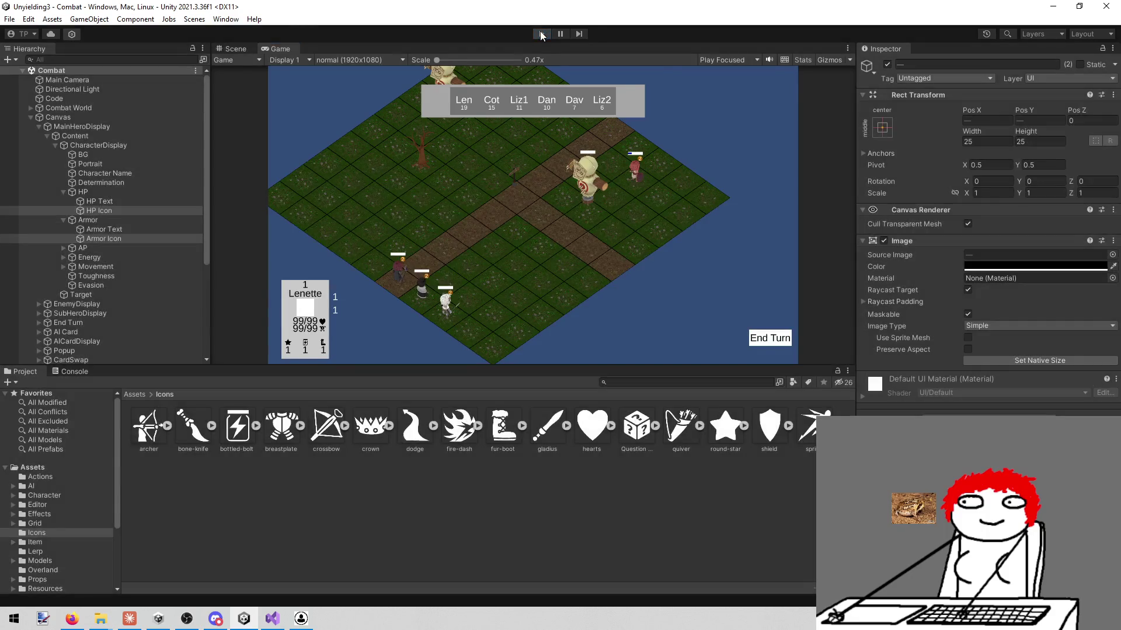
- Rename the value to 'Toughness Text' and wrap it in a new parent named 'Toughness'
left_click(1035, 65)
type("Text")
key("Return")
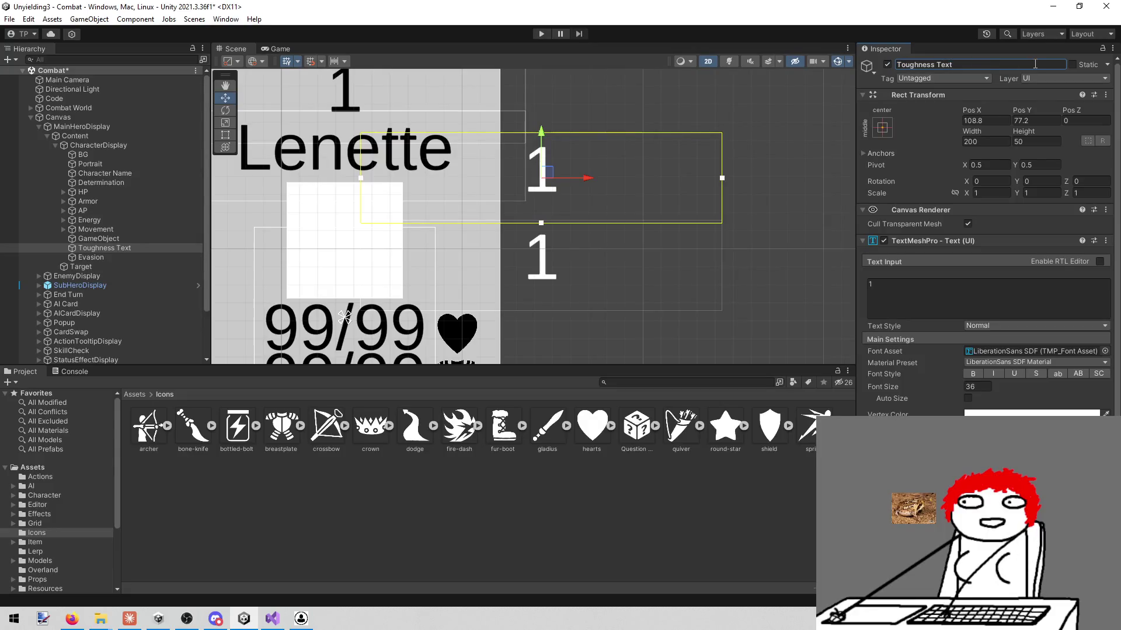
left_click(105, 252)
key("ctrl+shift+g")
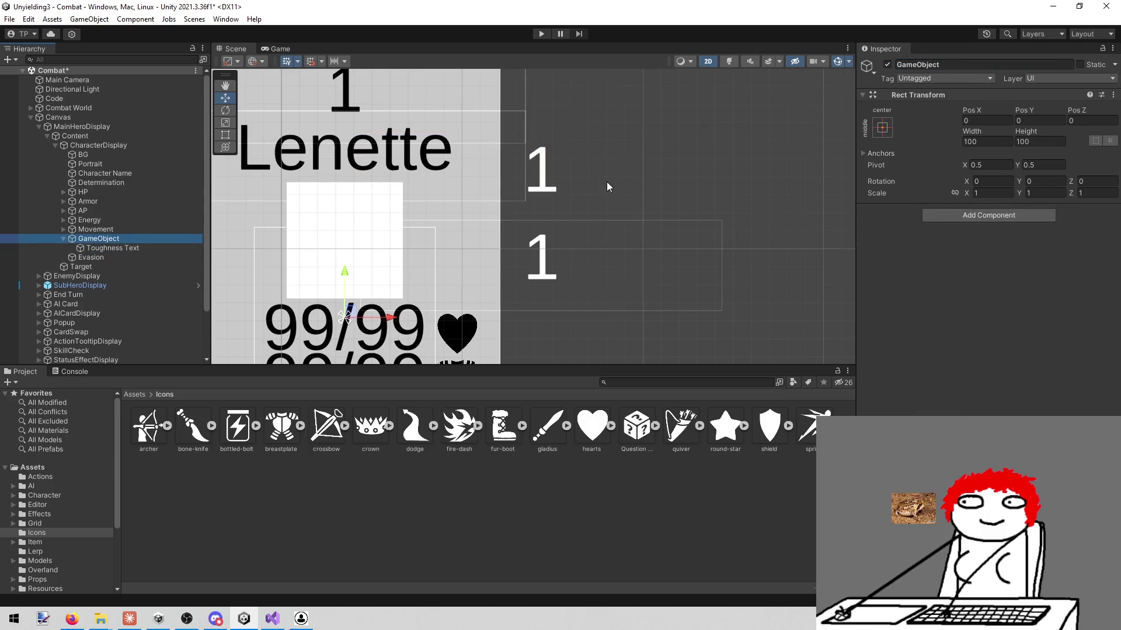
left_click(966, 65)
type("Toughness")
key("Return")
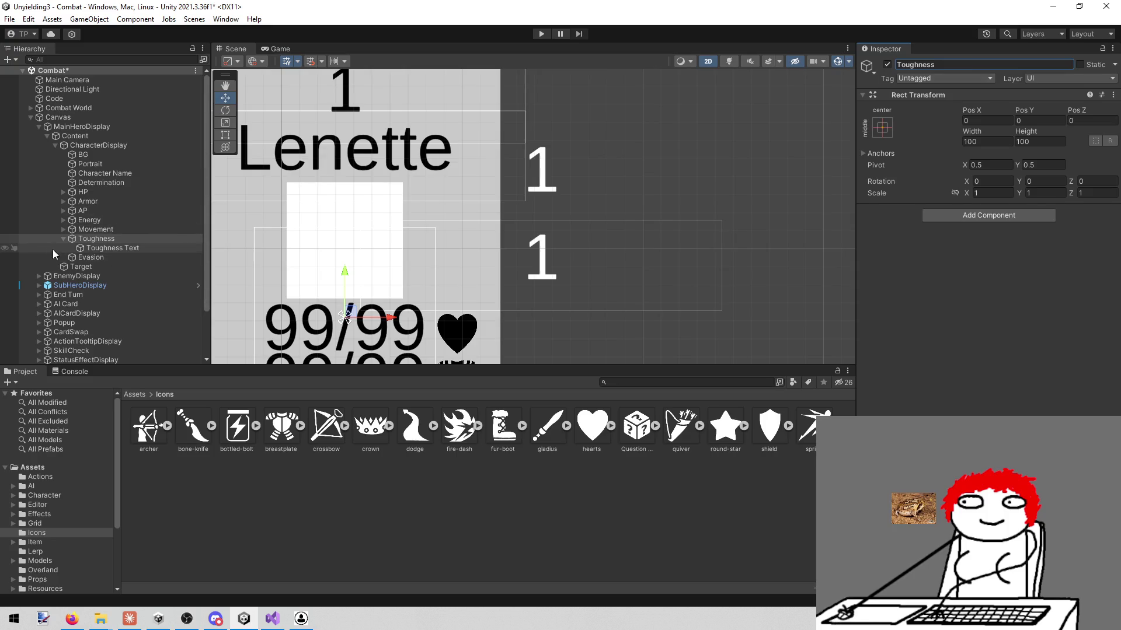
- Copy Movement Icon into the Toughness group and rename it 'Toughness Icon'
left_click(63, 229)
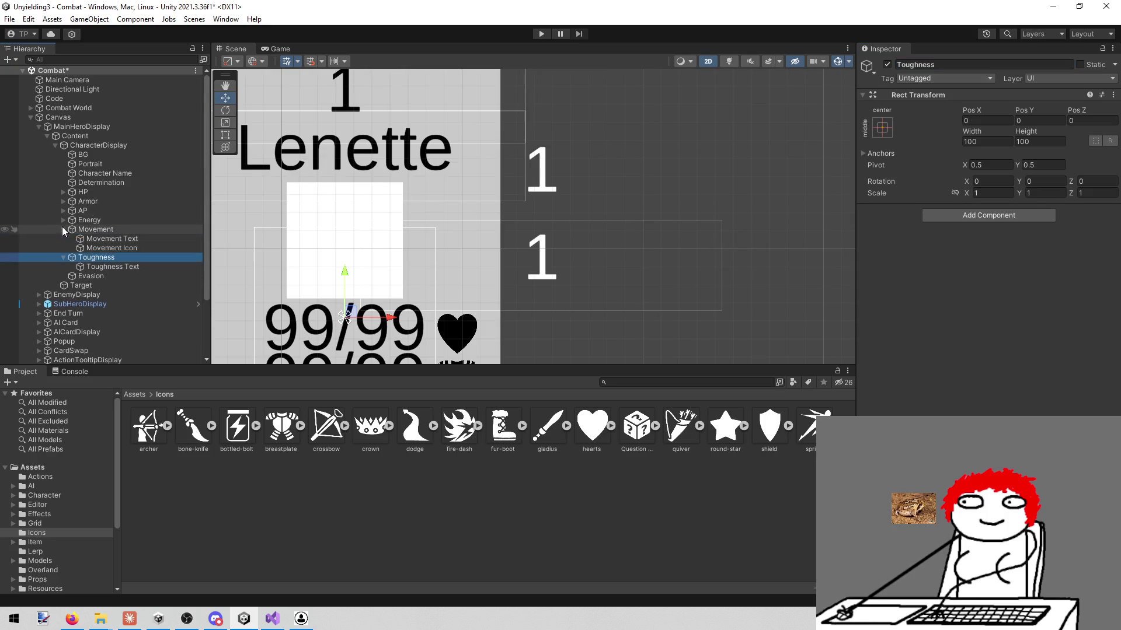
left_click(99, 248)
key("ctrl+d")
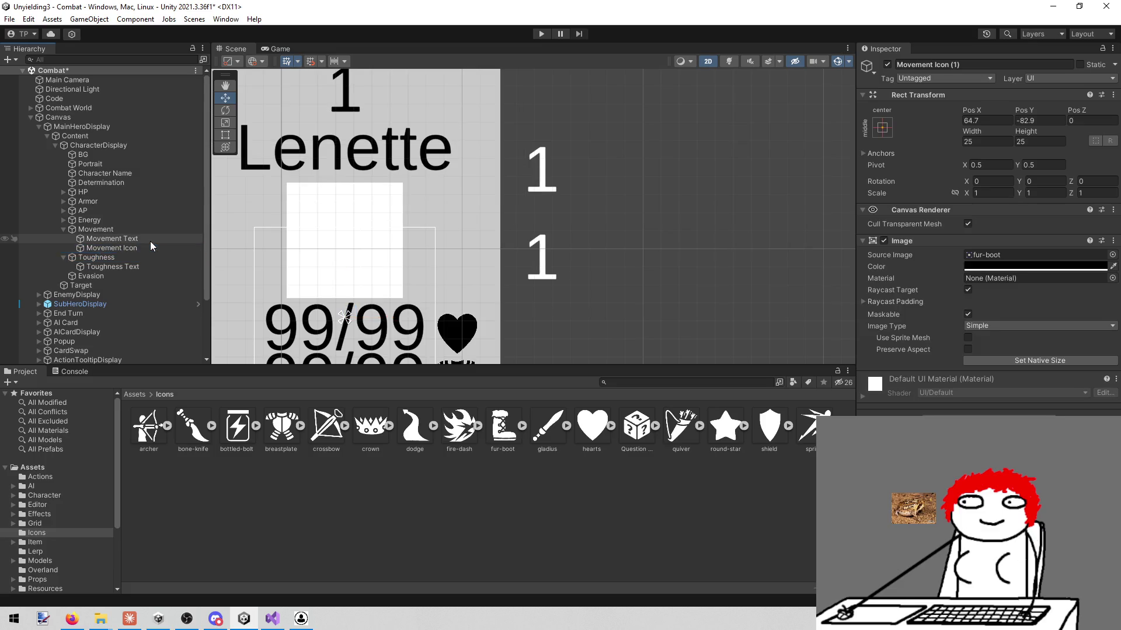
left_click_drag(119, 255, 96, 267)
left_click(1038, 60)
key("BackSpace")
key("BackSpace")
key("BackSpace")
key("ctrl+Left")
key("ctrl+shift+Left")
type("Toughne")
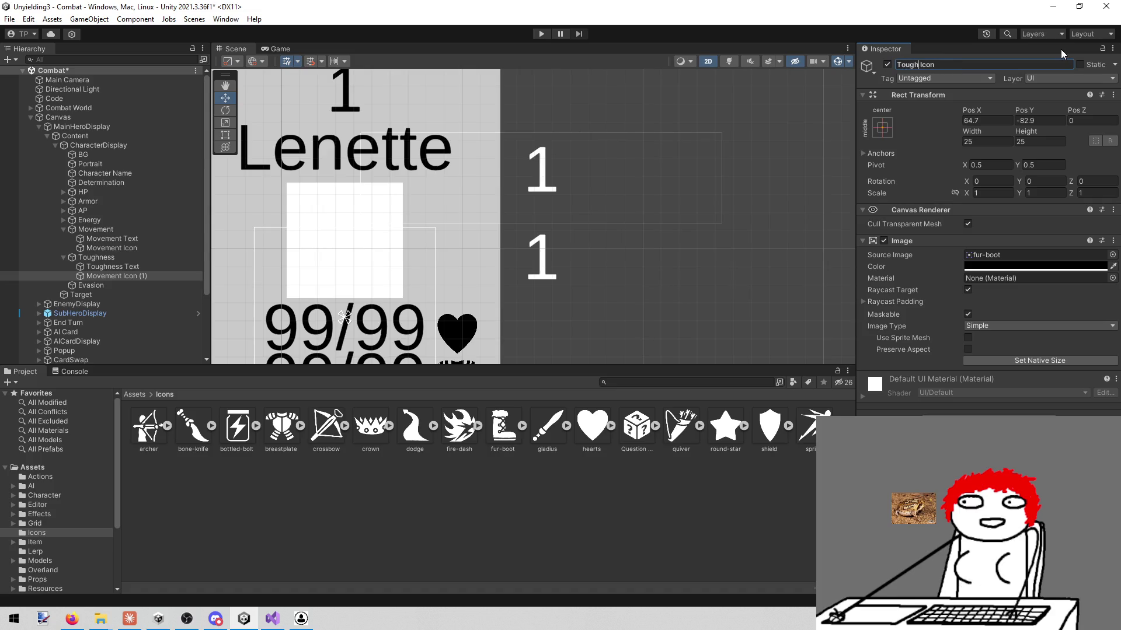
key("BackSpace")
key("BackSpace")
key("BackSpace")
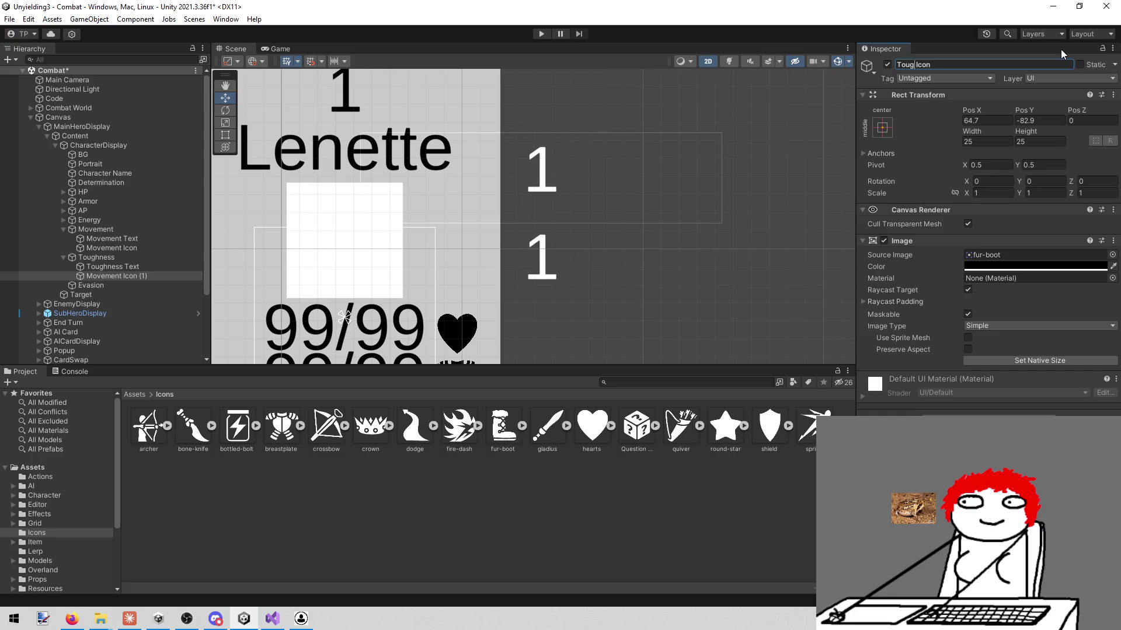
type("hne")
type("ss")
key("Return")
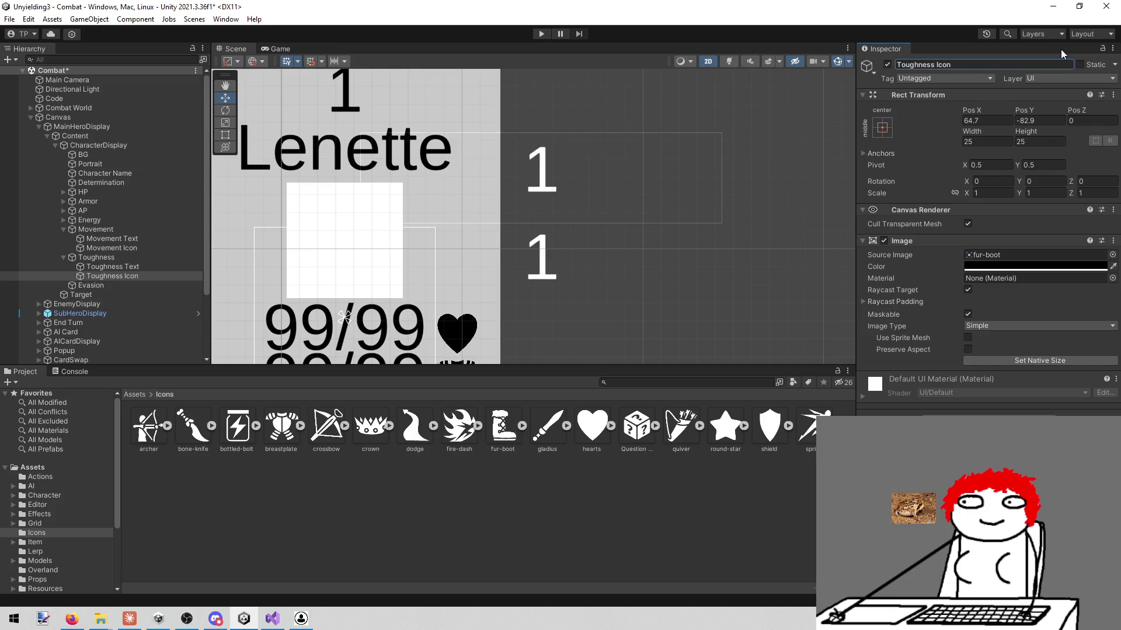
scroll(607, 125, "down", 4)
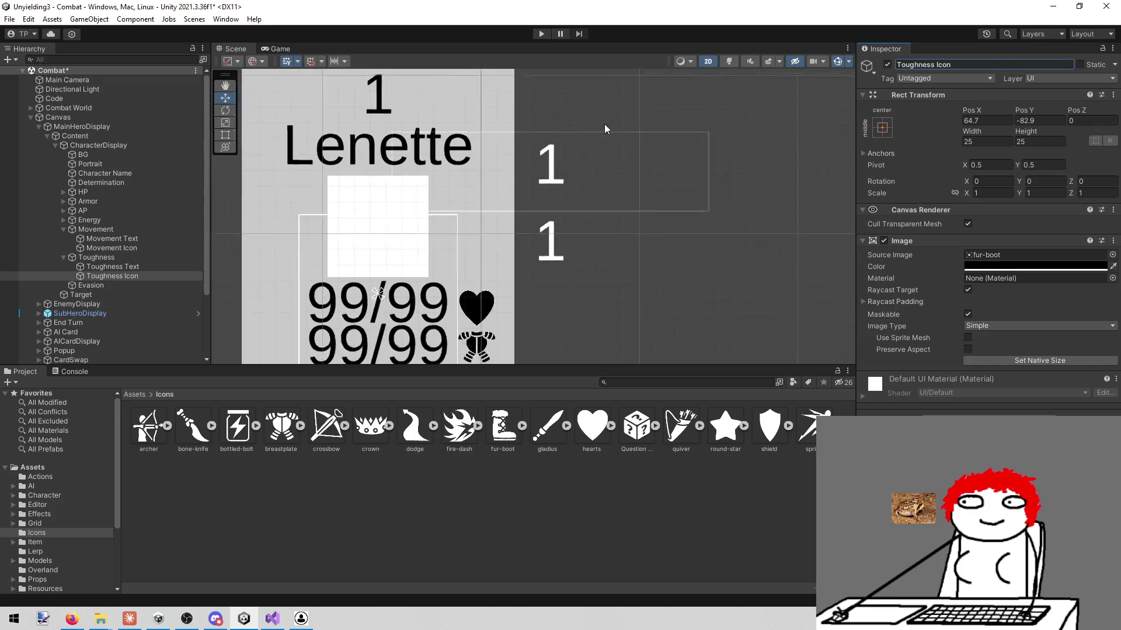
- Give the Toughness icon the shield sprite, move it beside the character name, and place it behind the Toughness value
scroll(615, 262, "up", 2)
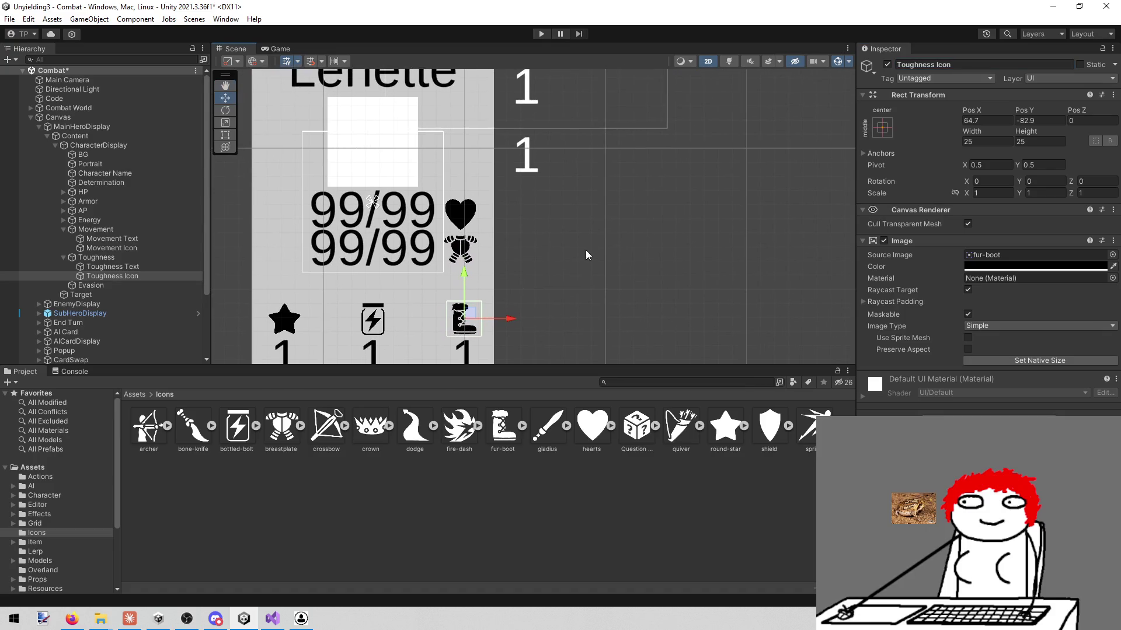
left_click_drag(510, 325, 572, 328)
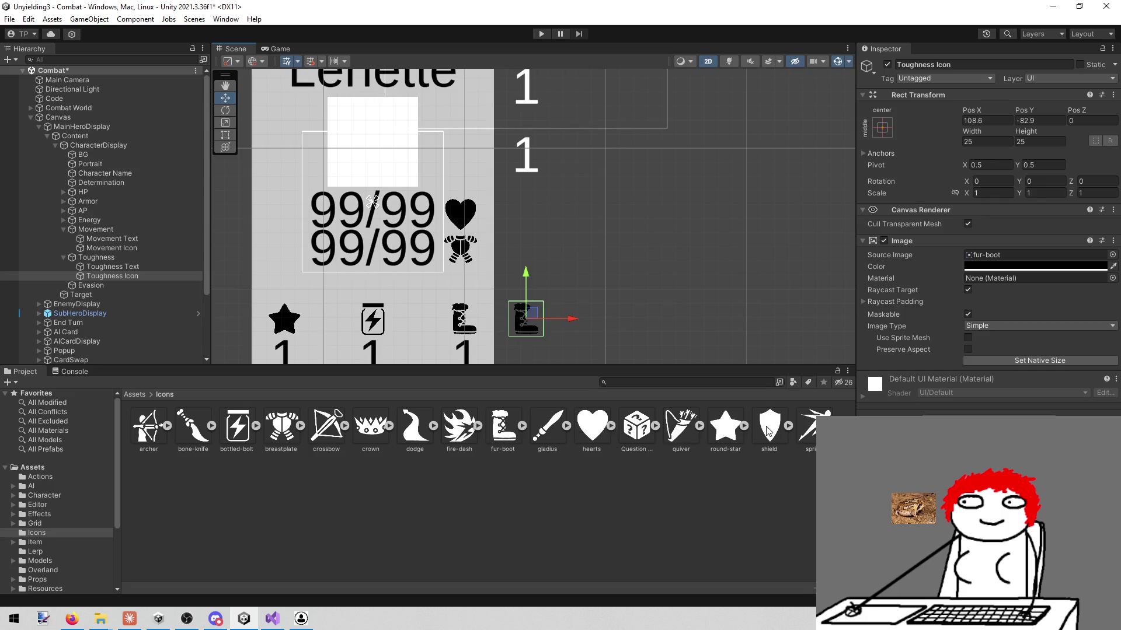
left_click_drag(770, 426, 932, 262)
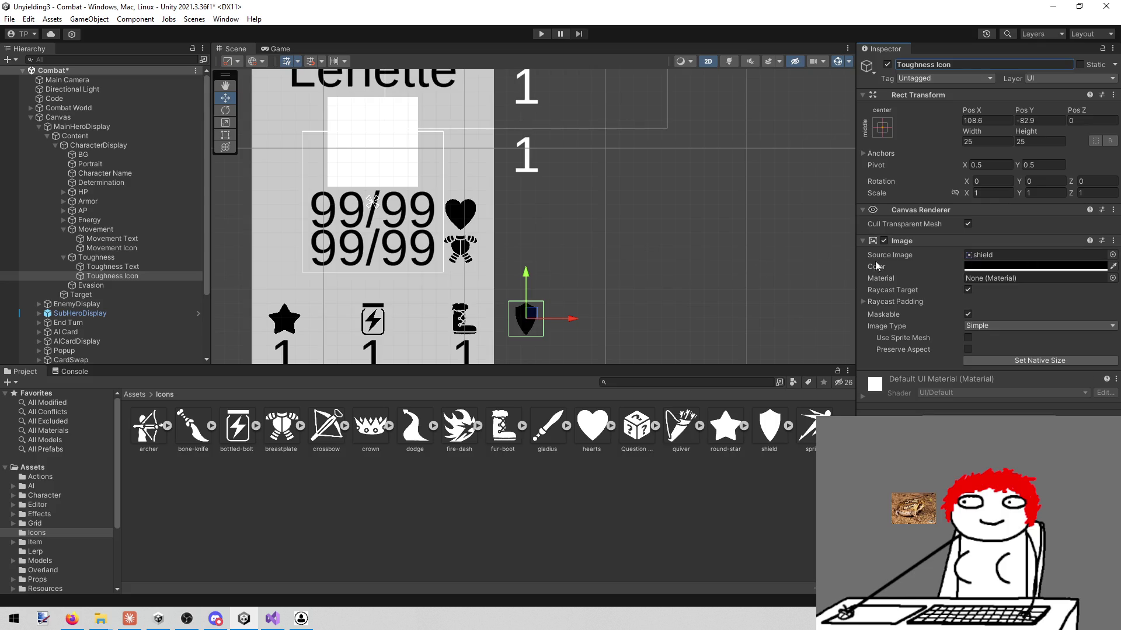
mouse_move(526, 282)
left_mouse_down()
mouse_move(577, 101)
mouse_move(569, 46)
left_mouse_up()
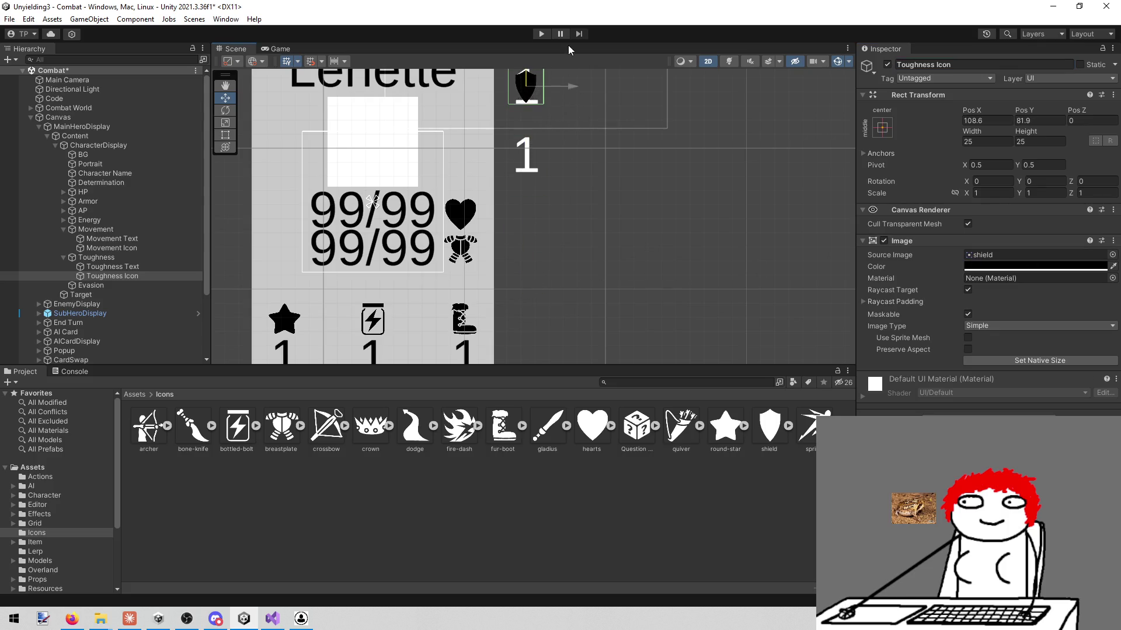
key("f")
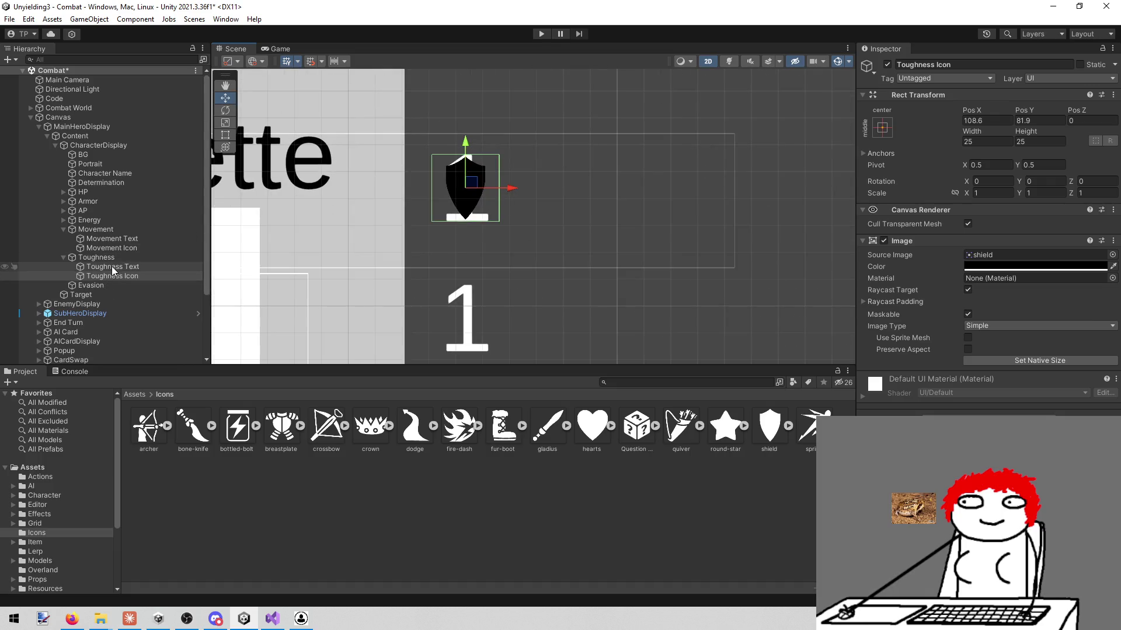
left_click_drag(114, 275, 114, 263)
scroll(506, 209, "up", 2)
scroll(507, 208, "down", 3)
scroll(510, 192, "up", 1)
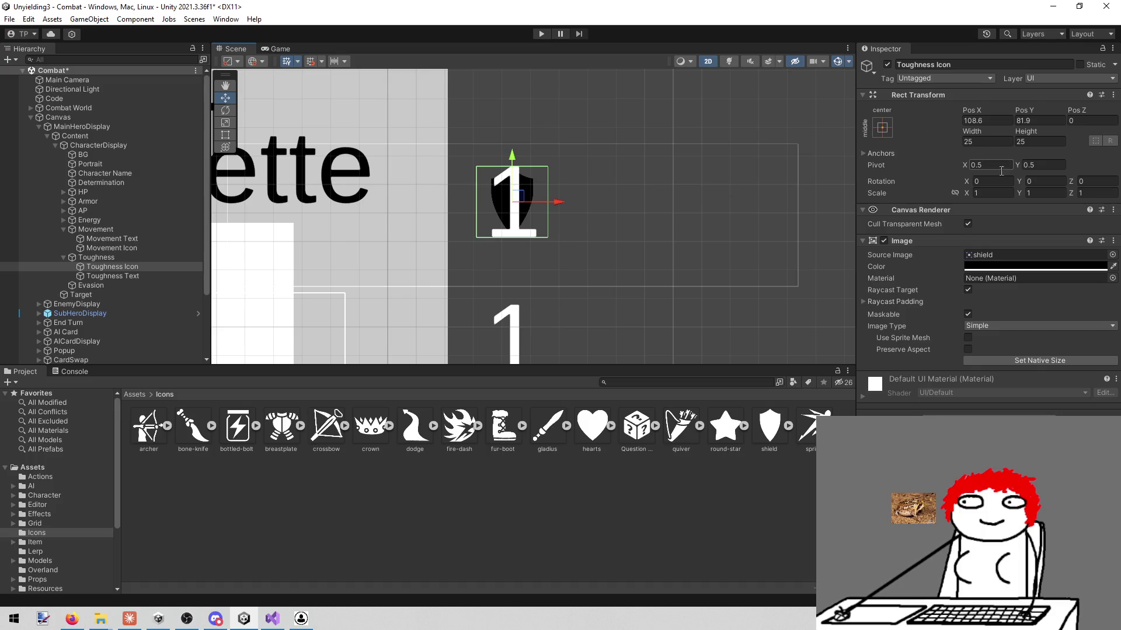
- Resize the shield icon to 60×60, checking it in the Game view, and collapse the Toughness group
left_click(986, 142)
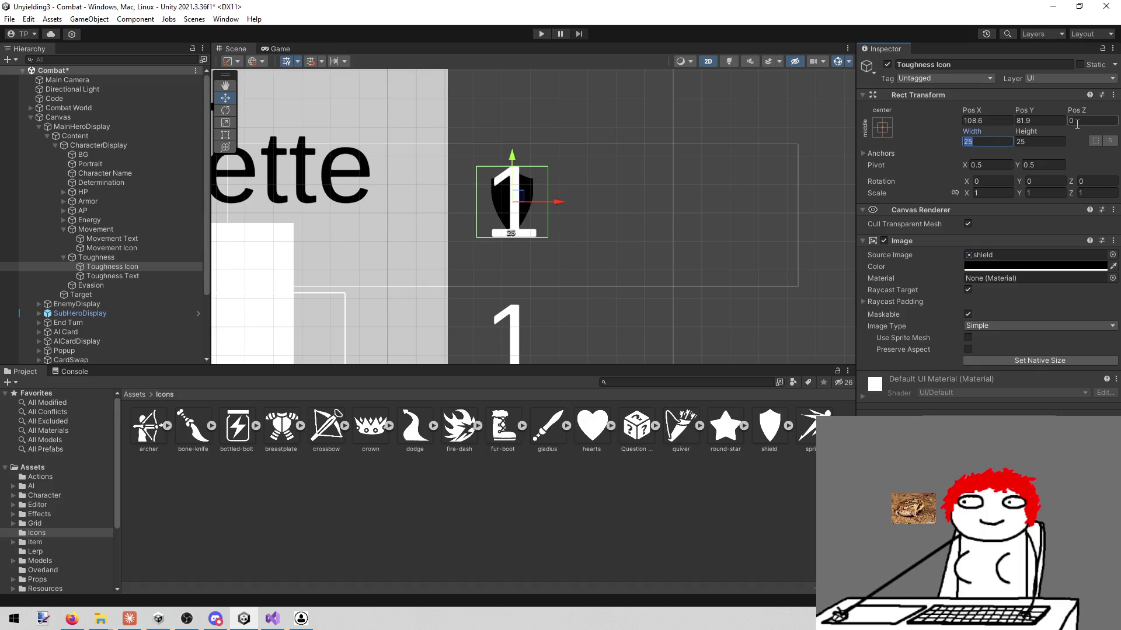
type("40")
key("Tab")
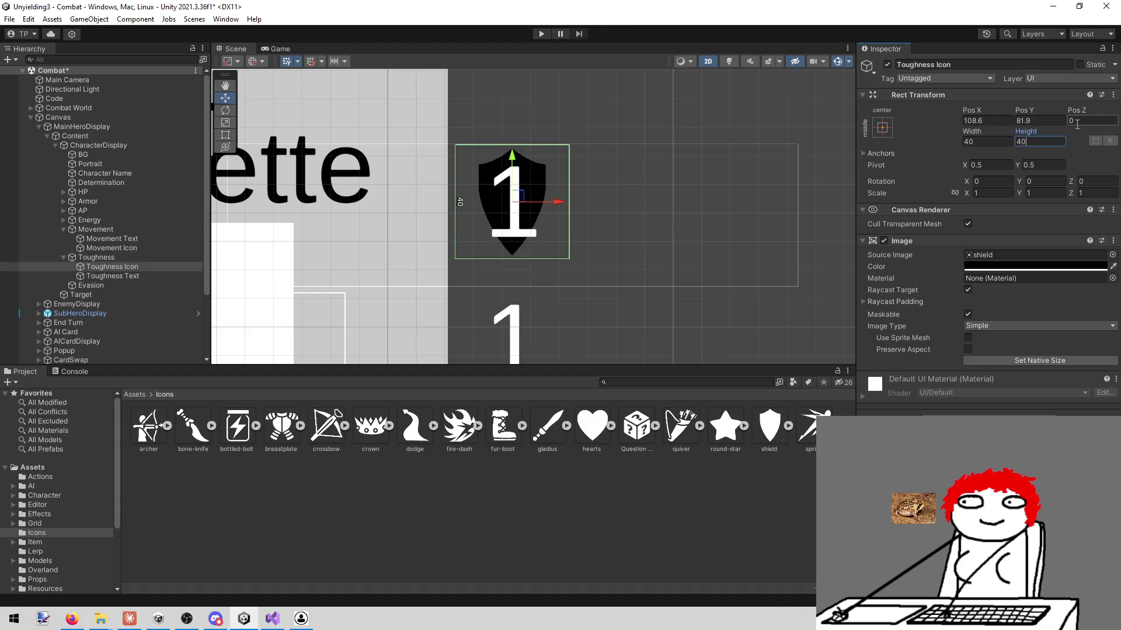
left_click(275, 50)
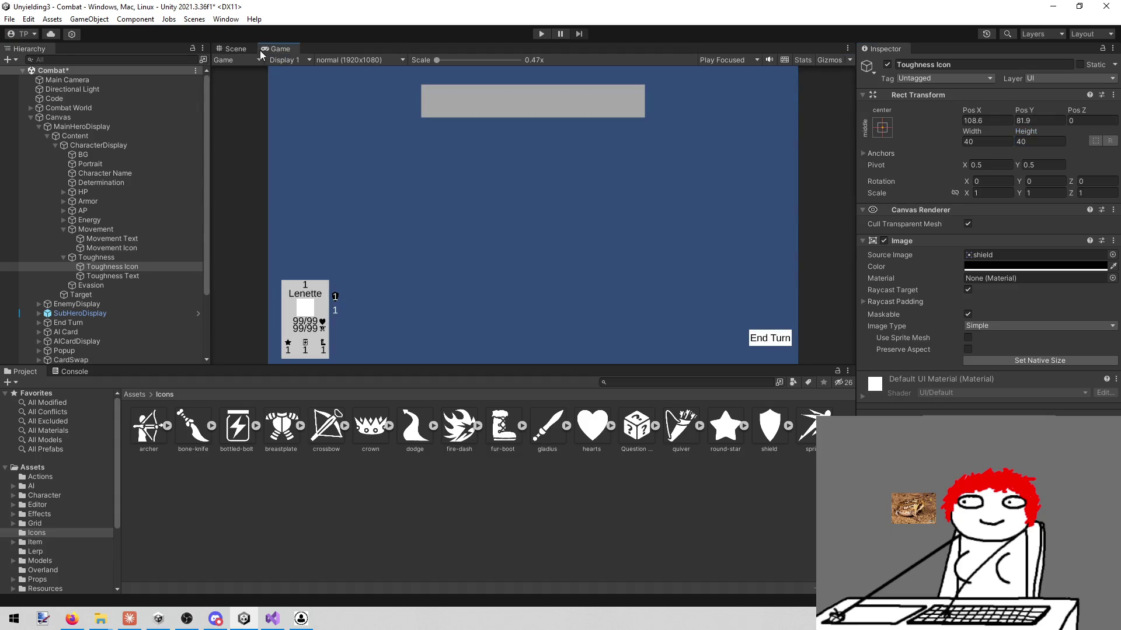
left_click(228, 47)
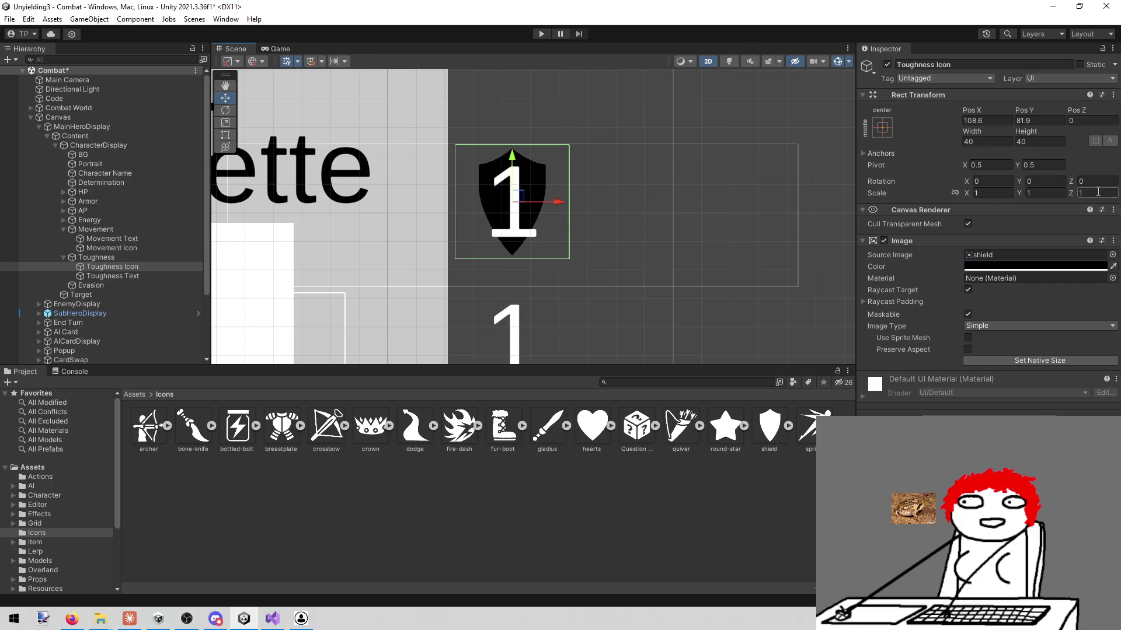
left_click(974, 142)
type("60")
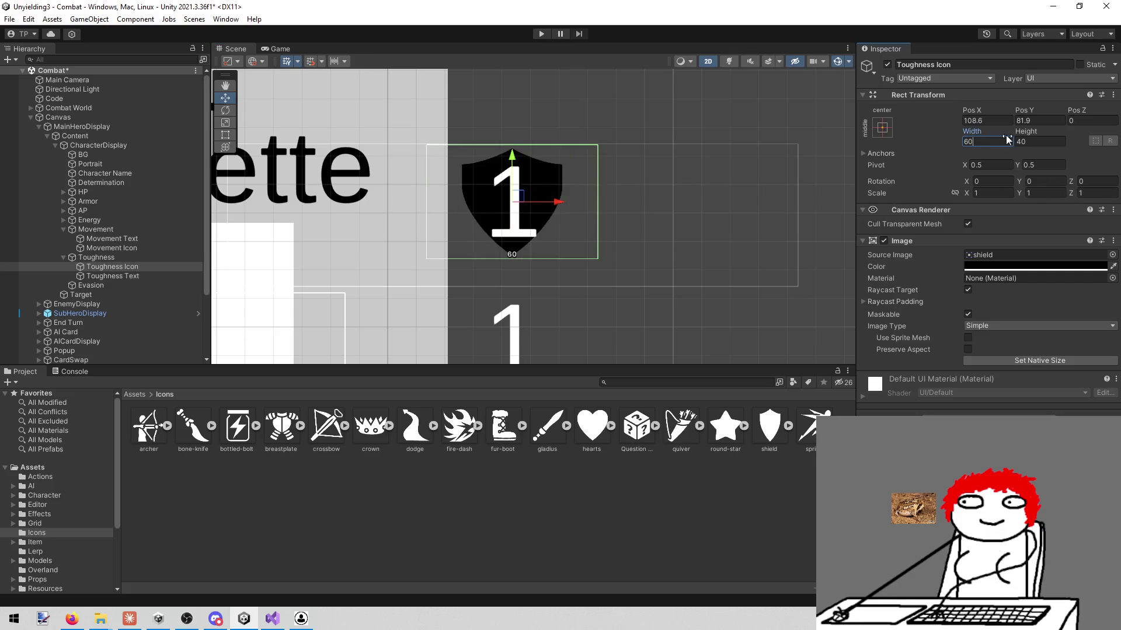
key("Tab")
type("60")
left_click(279, 52)
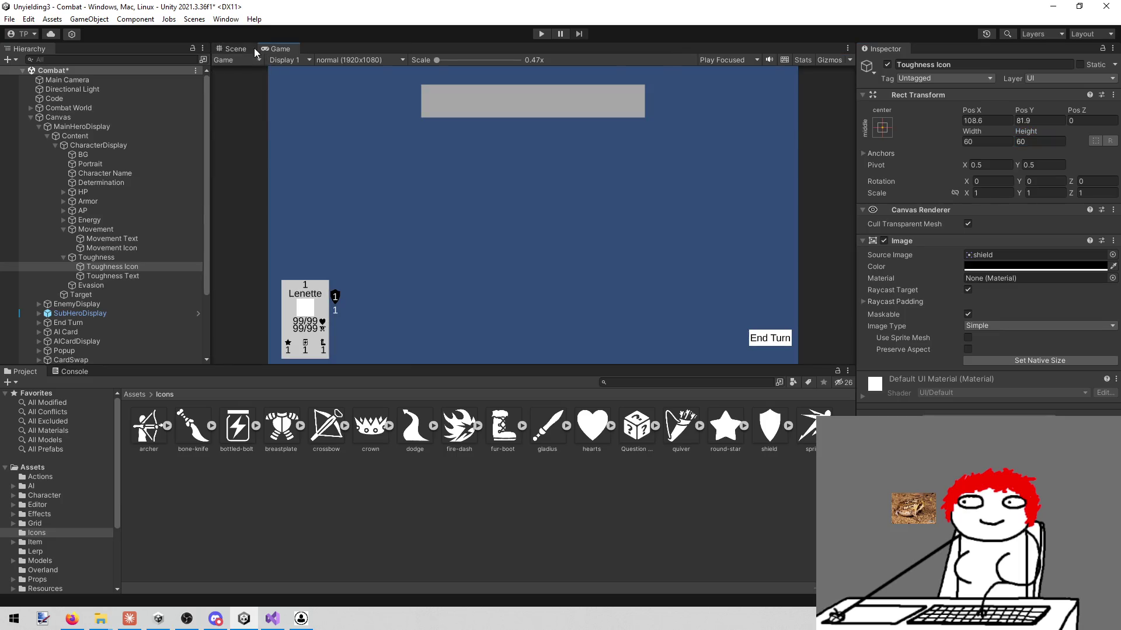
left_click(236, 49)
left_click_drag(572, 280, 592, 210)
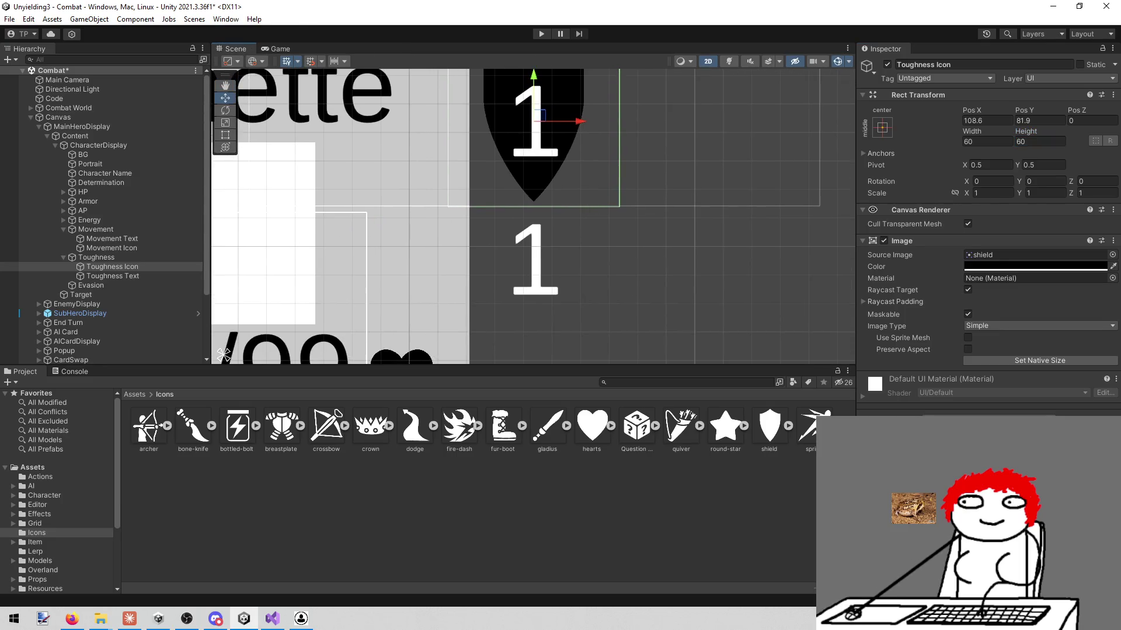
left_click(62, 257)
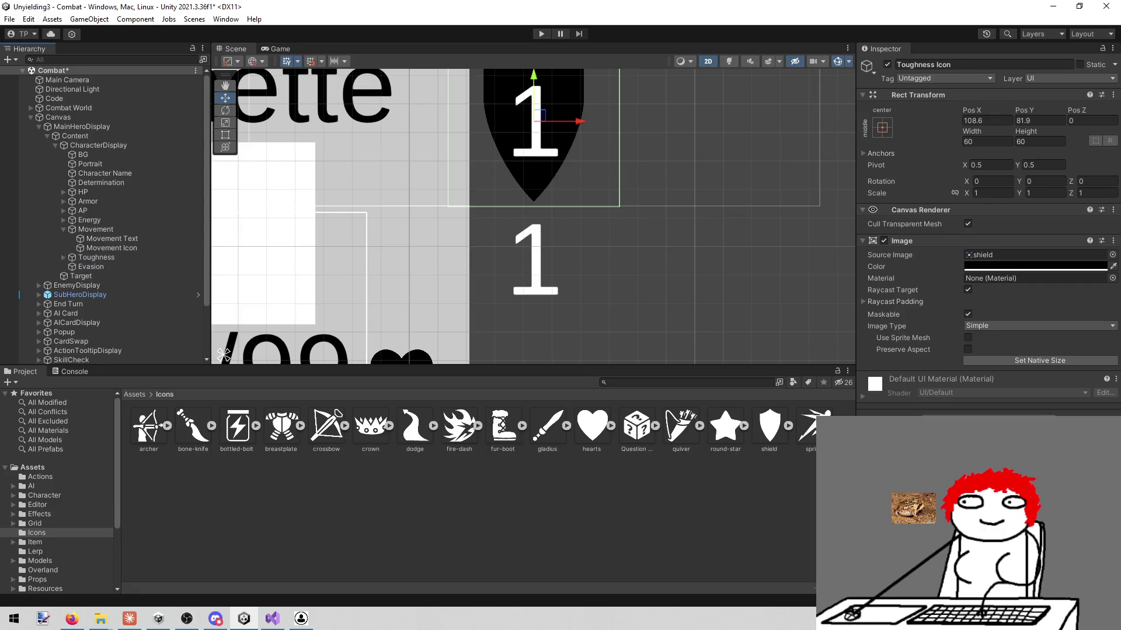
left_click(72, 619)
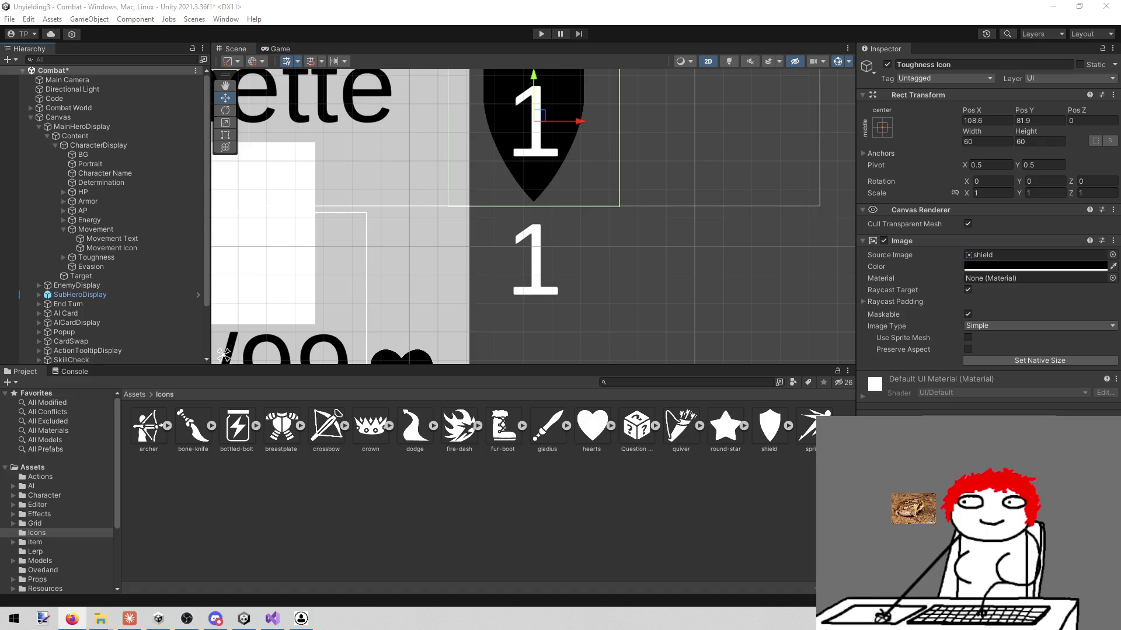
scroll(635, 268, "down", 2)
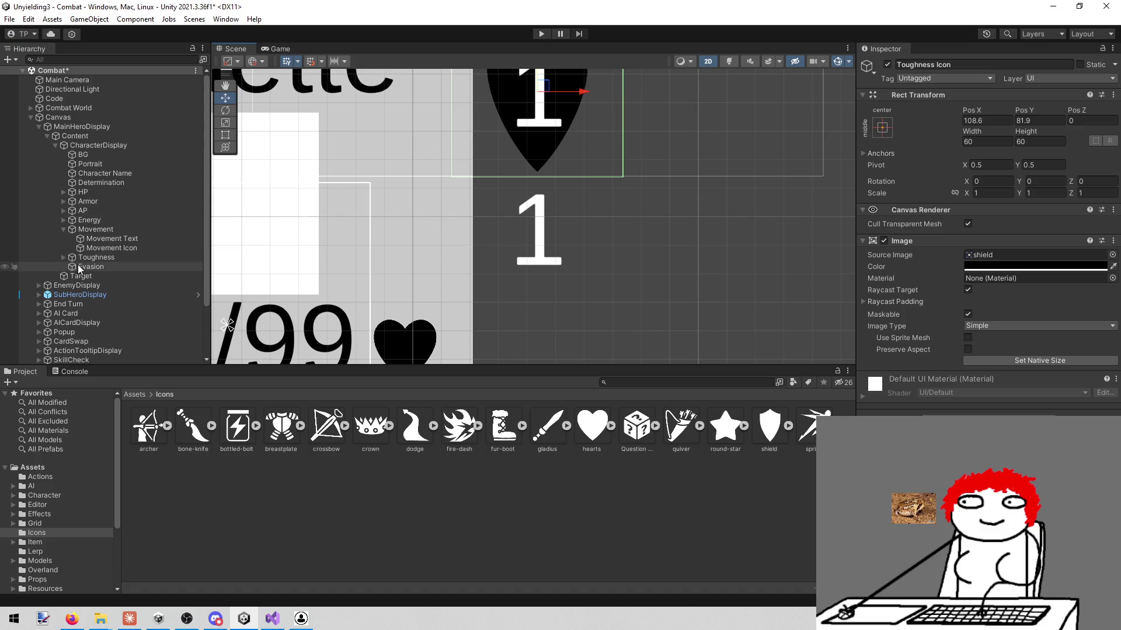
- Add an empty object to CharacterDisplay above Evasion and rename the Evasion value to 'Evasion Text'
right_click(103, 146)
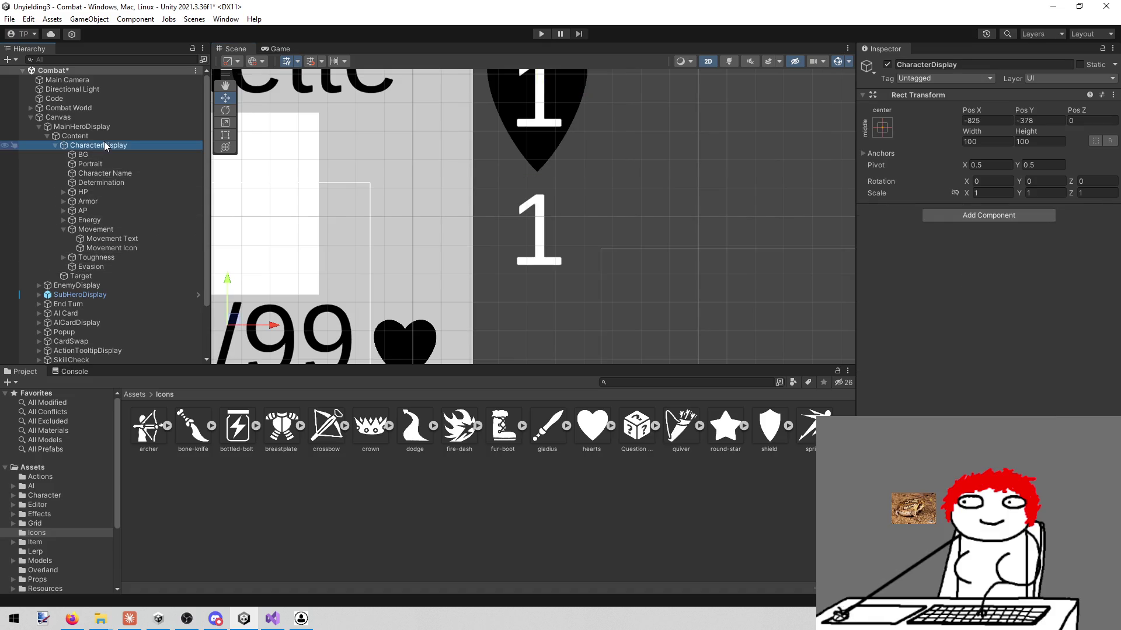
left_click(145, 297)
left_click(104, 248)
left_click_drag(99, 276, 104, 264)
left_click(89, 275)
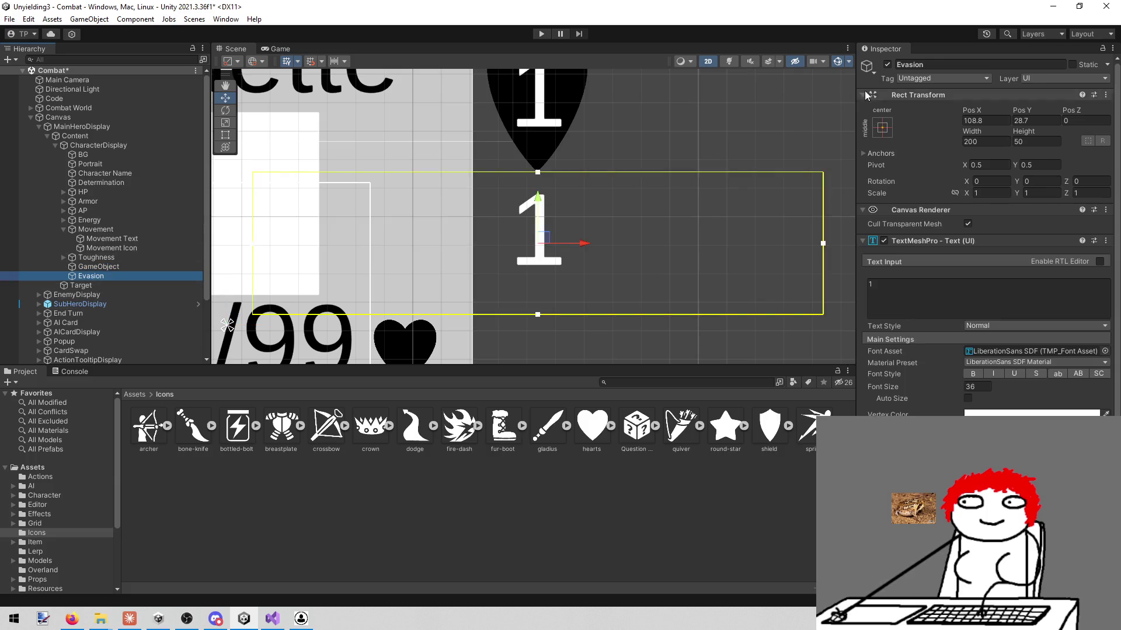
left_click(947, 64)
type("Text")
key("Return")
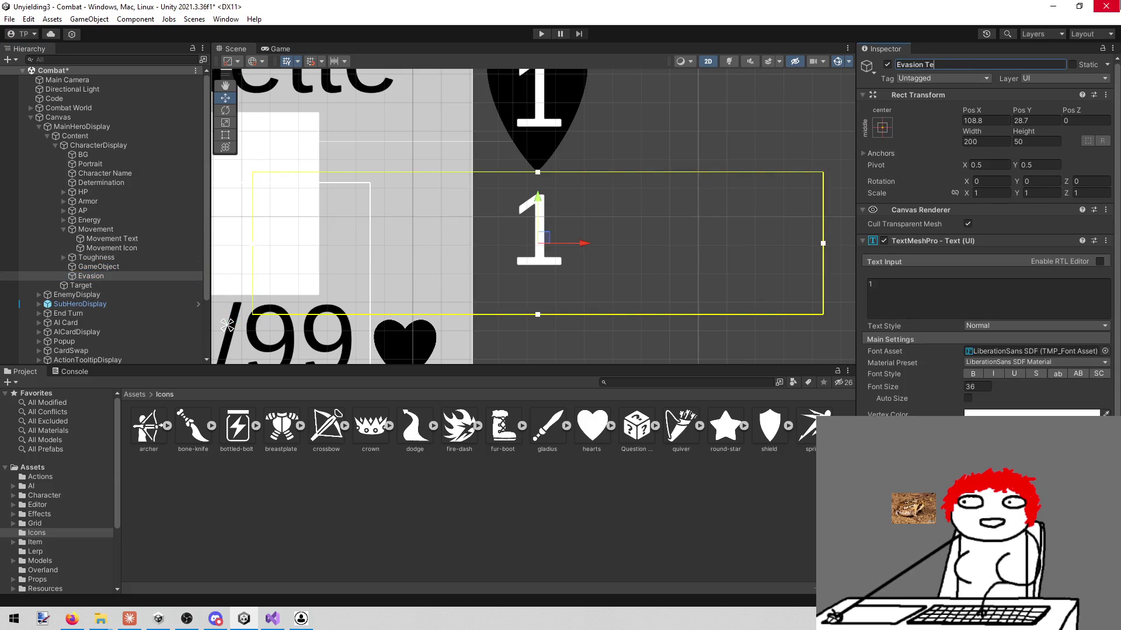
left_click(144, 274)
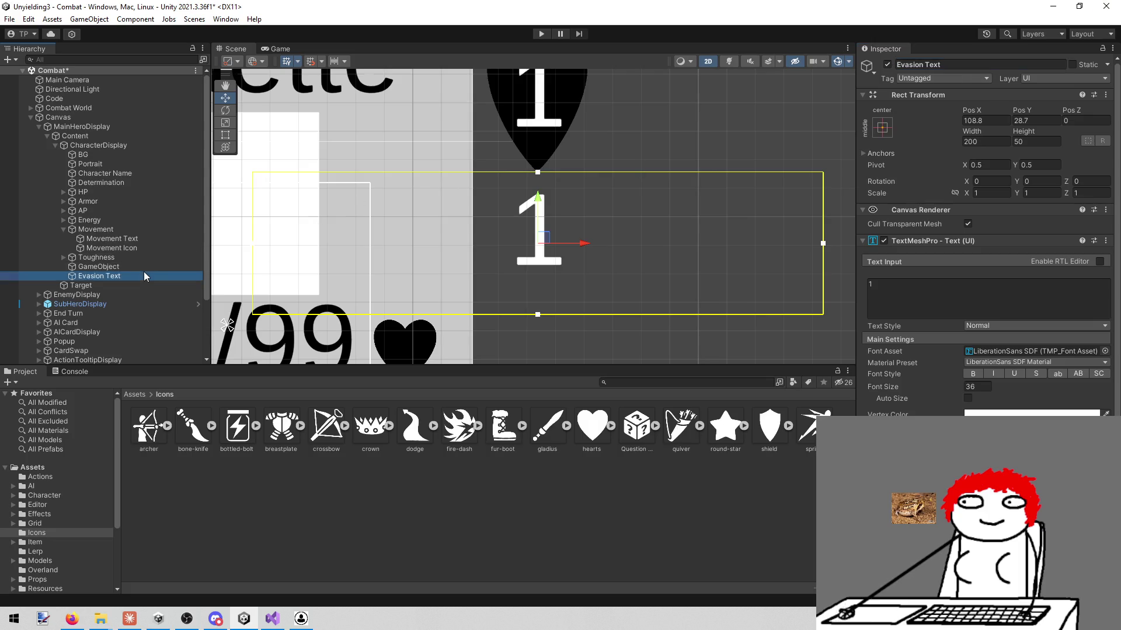
key("f")
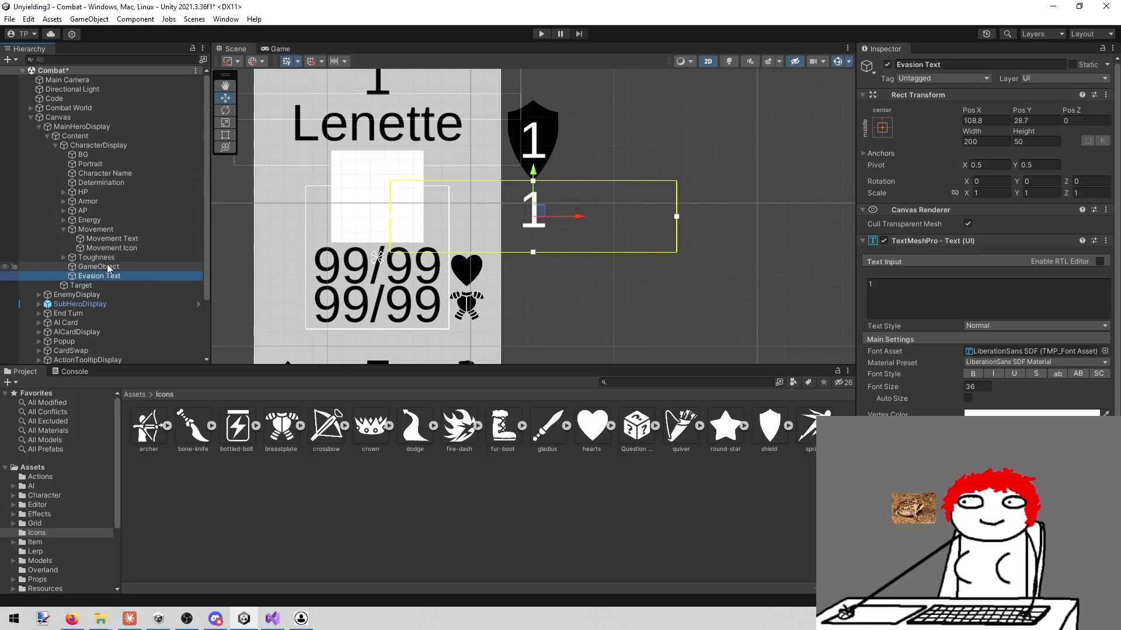
- Name the empty object 'Evasion' and nest Evasion Text inside it
left_click(98, 266)
left_click(972, 60)
type("Evas")
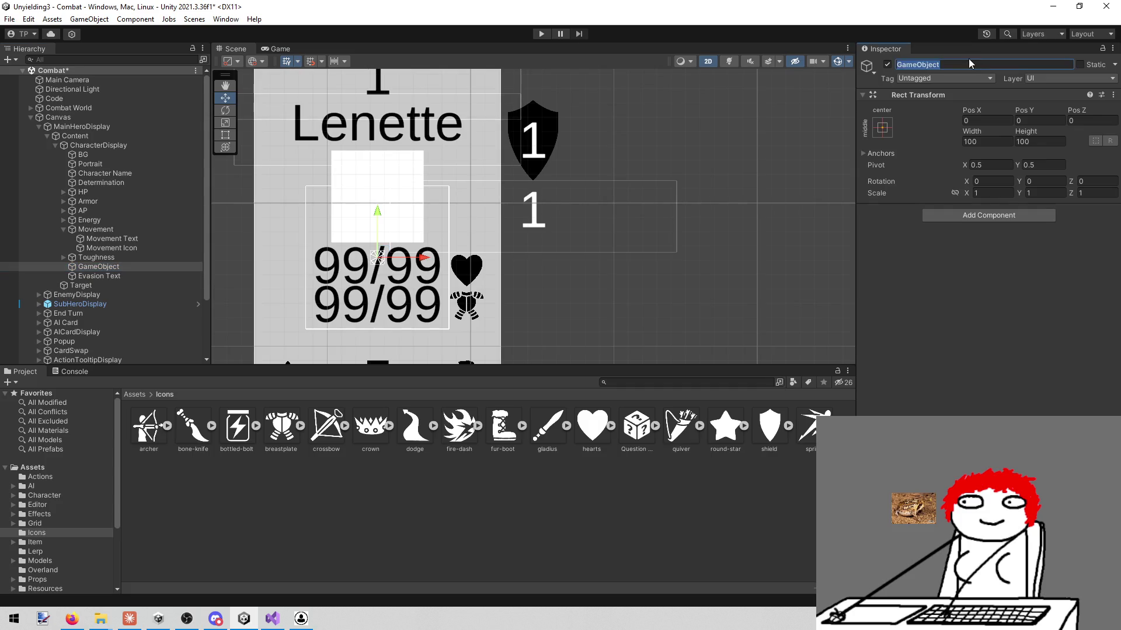
type("ion")
key("Return")
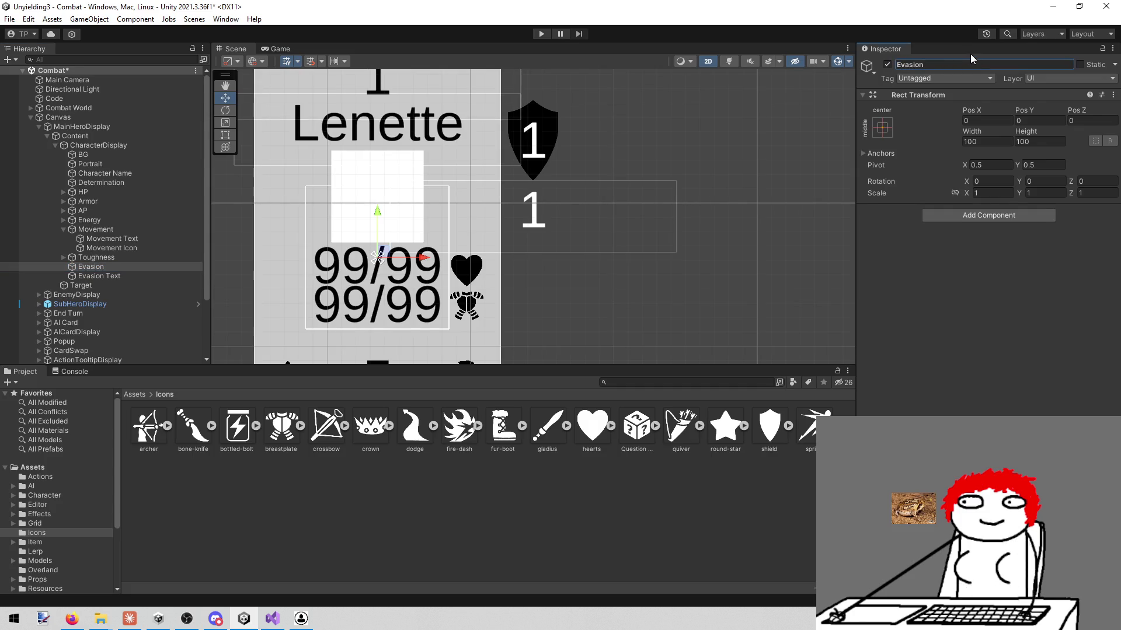
left_click_drag(108, 276, 103, 266)
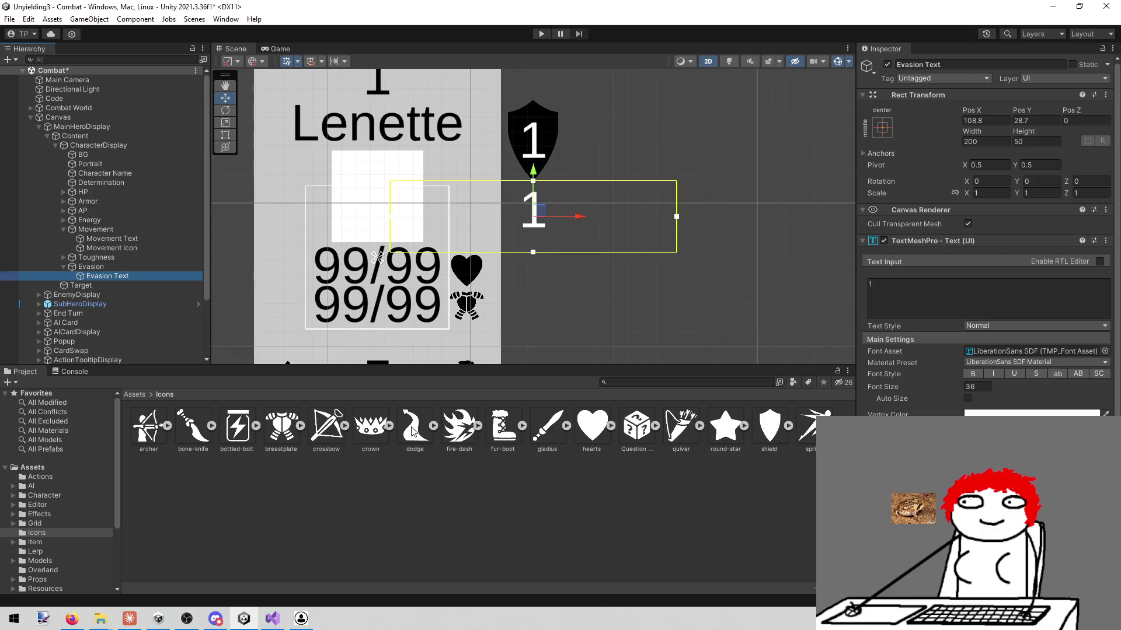
left_click(137, 229)
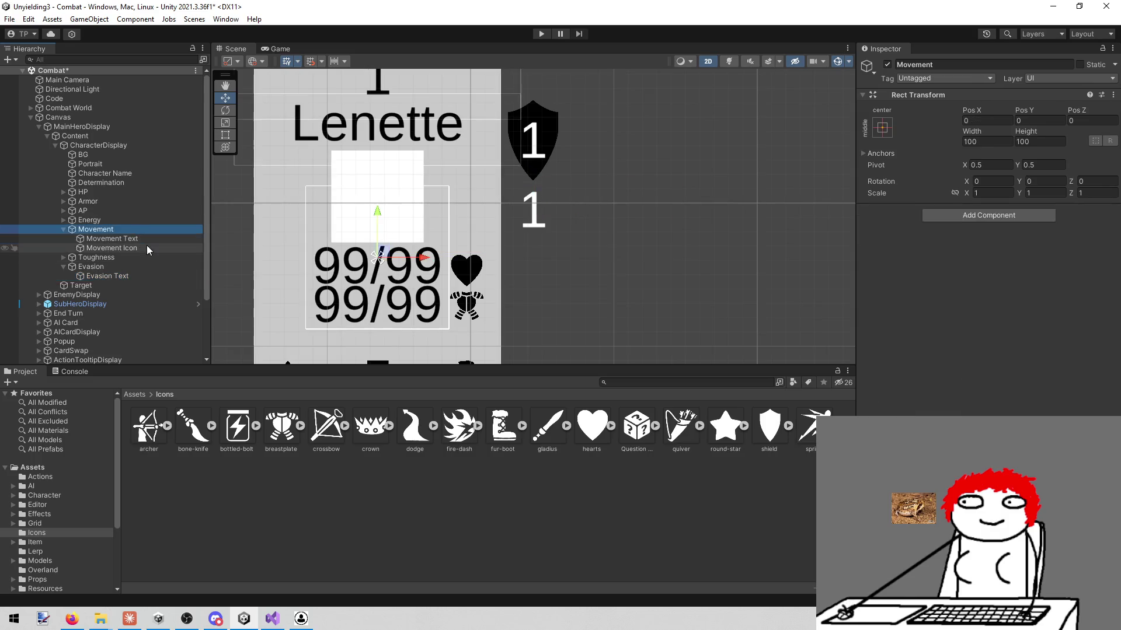
- Duplicate the Movement Icon into the Evasion group and swap its sprite to dodge
left_click(146, 248)
key("ctrl+d")
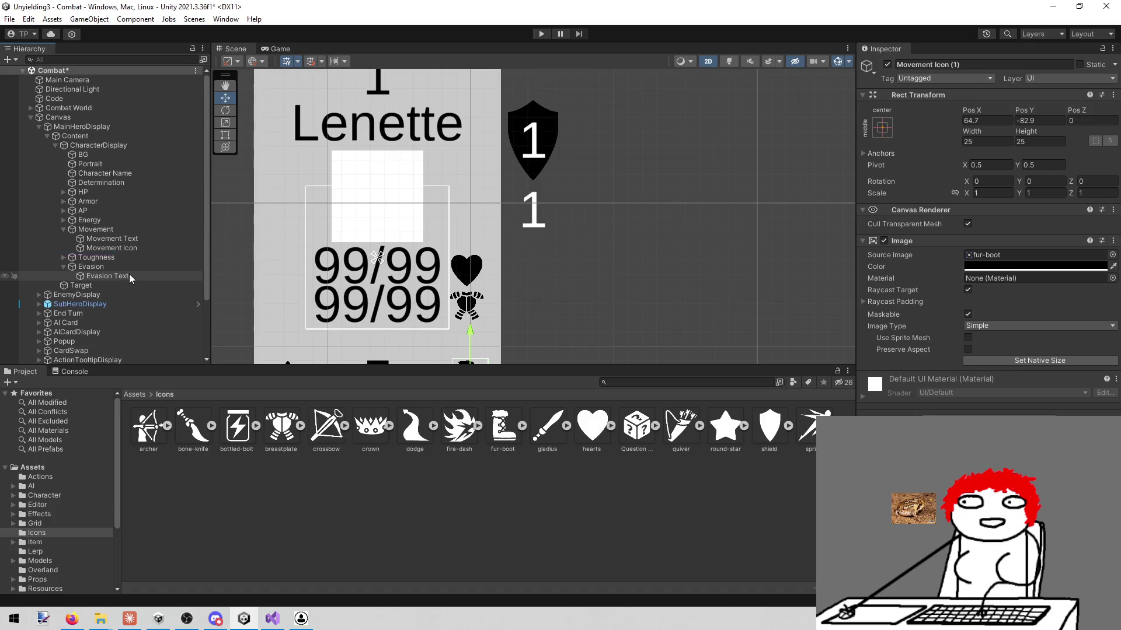
left_click_drag(125, 257, 117, 278)
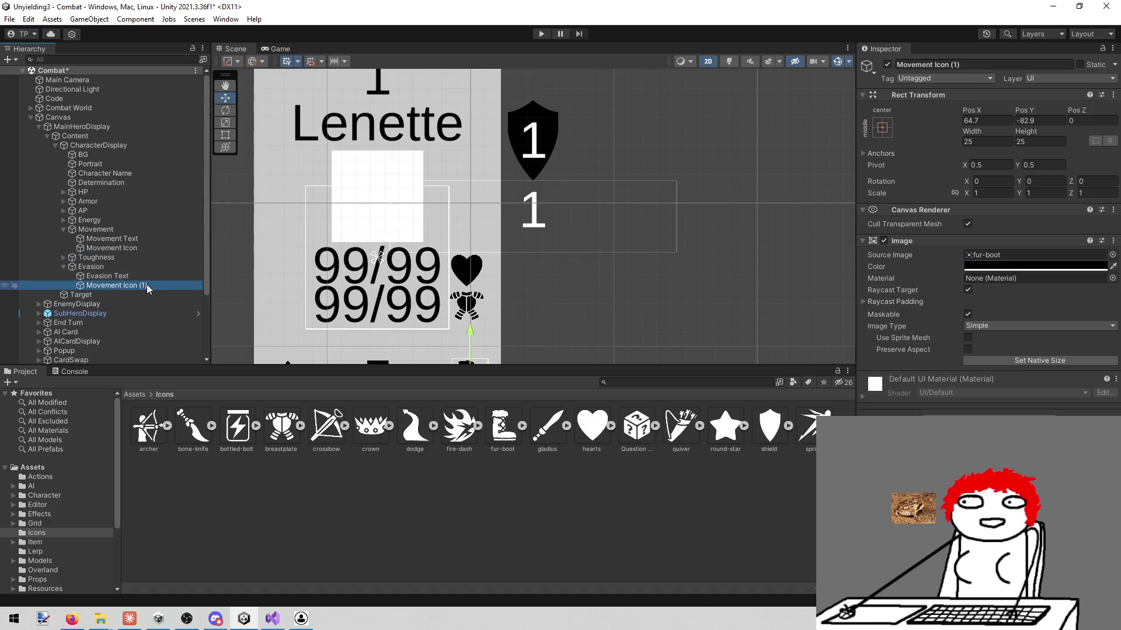
left_click_drag(566, 342, 560, 304)
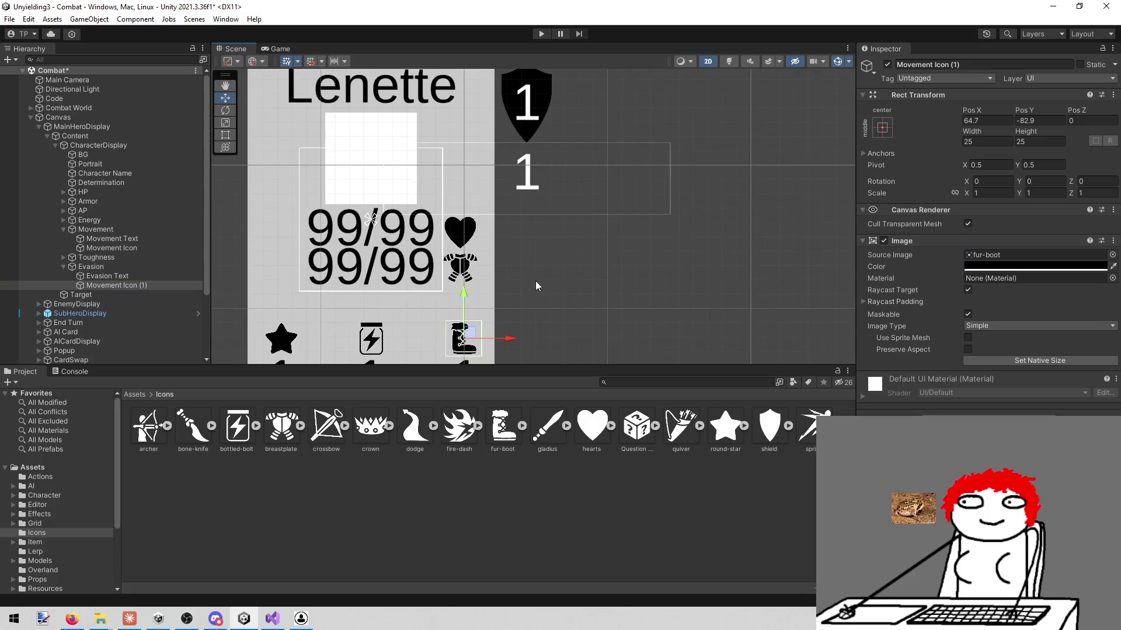
left_click_drag(503, 343, 569, 343)
left_click_drag(420, 423, 988, 258)
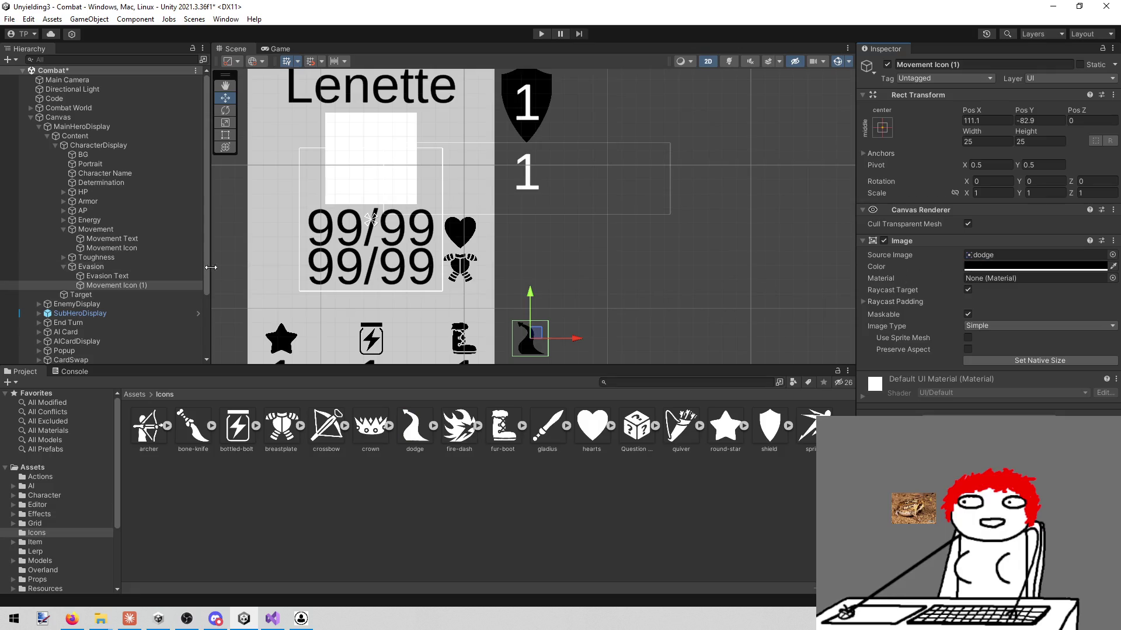
- Rename the copy to 'Evasion Icon' and place it beside and before Evasion Text
left_click(1018, 64)
key("BackSpace")
key("BackSpace")
key("BackSpace")
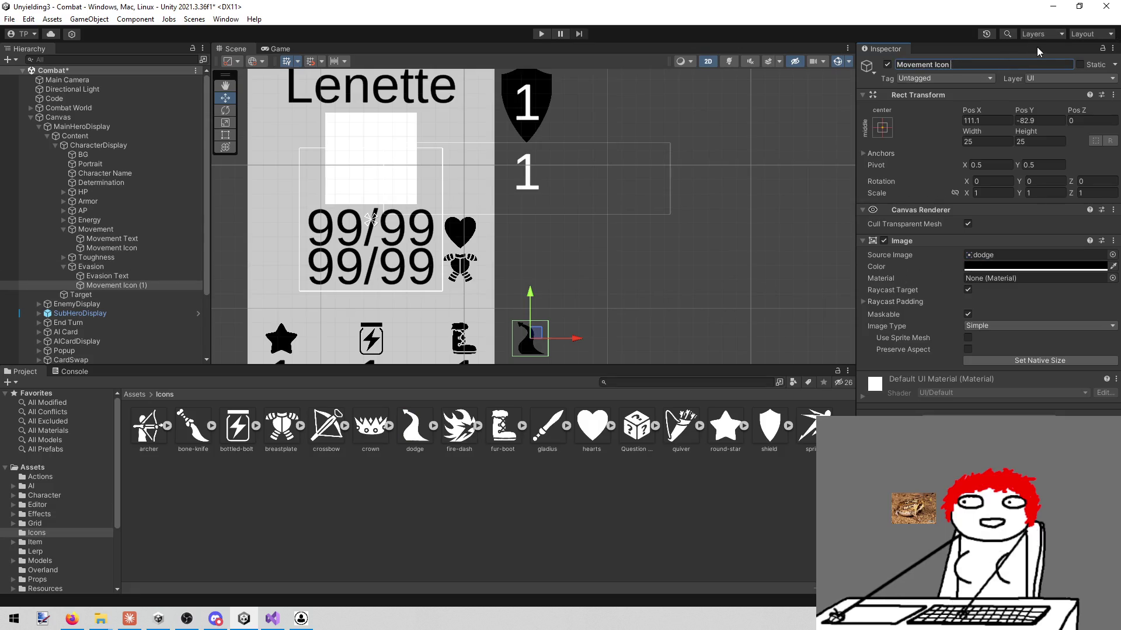
key("Left")
key("Left")
key("Left")
key("BackSpace")
key("BackSpace")
key("BackSpace")
type("ER")
key("BackSpace")
type("vasion")
key("Return")
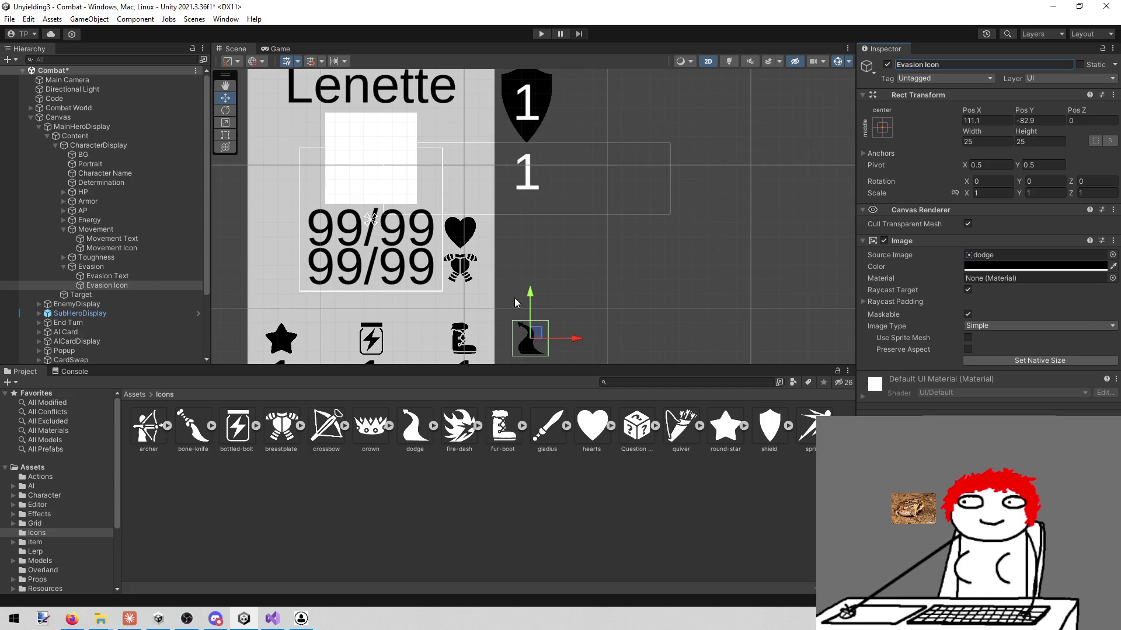
left_click_drag(533, 338, 534, 128)
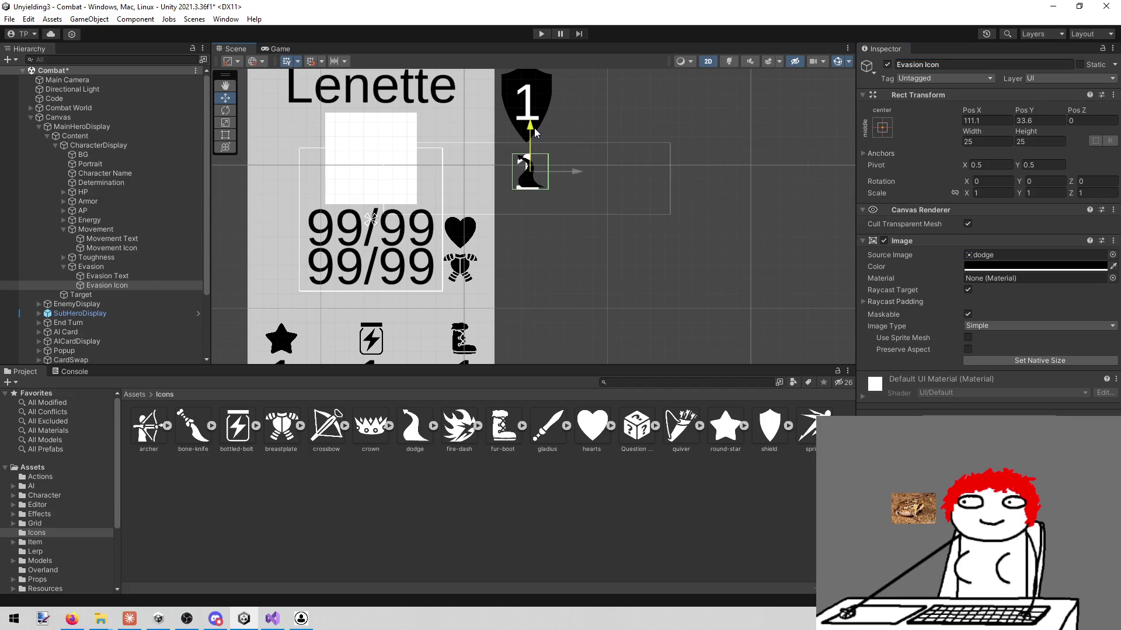
left_click_drag(107, 286, 114, 275)
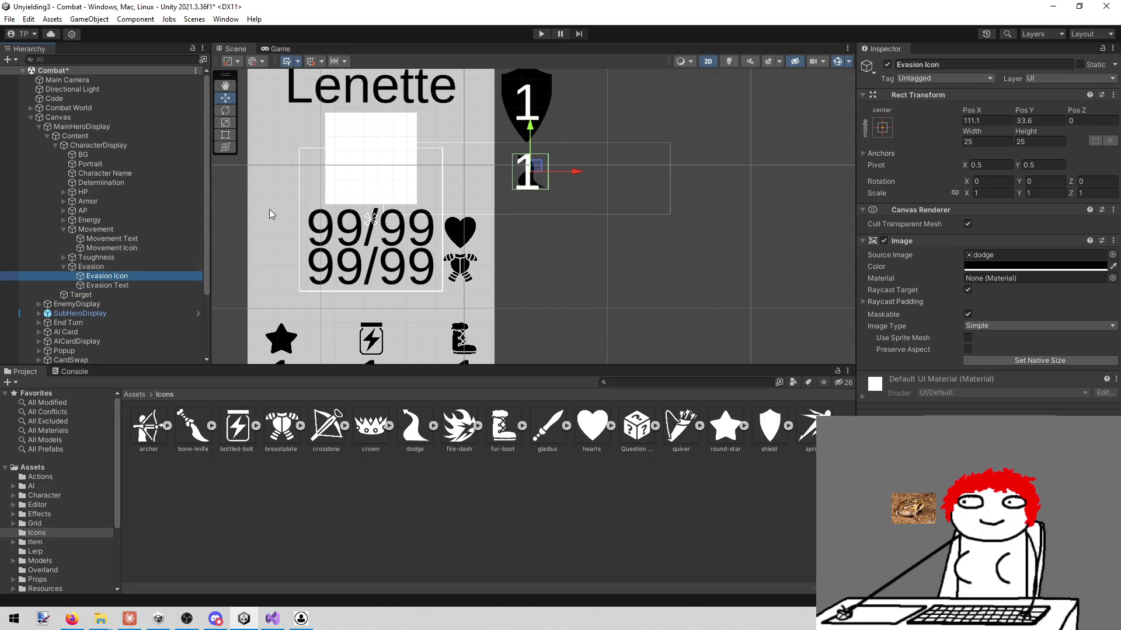
- Set the Evasion Icon's width and height to 60
scroll(503, 137, "up", 4)
scroll(542, 233, "up", 2)
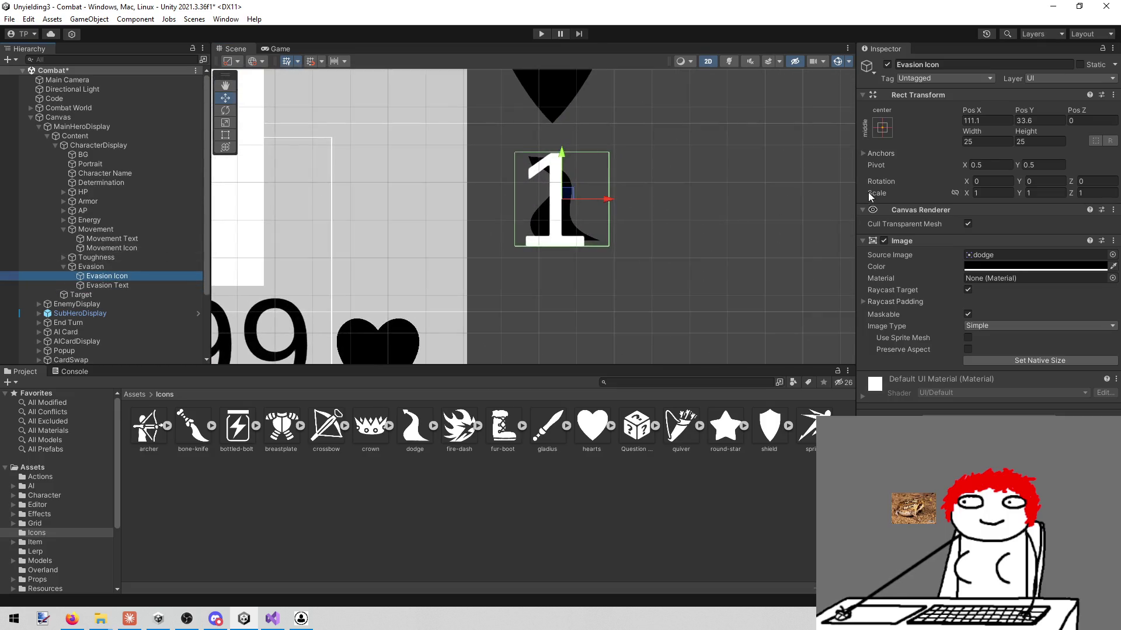
left_click(991, 142)
type("60")
key("Tab")
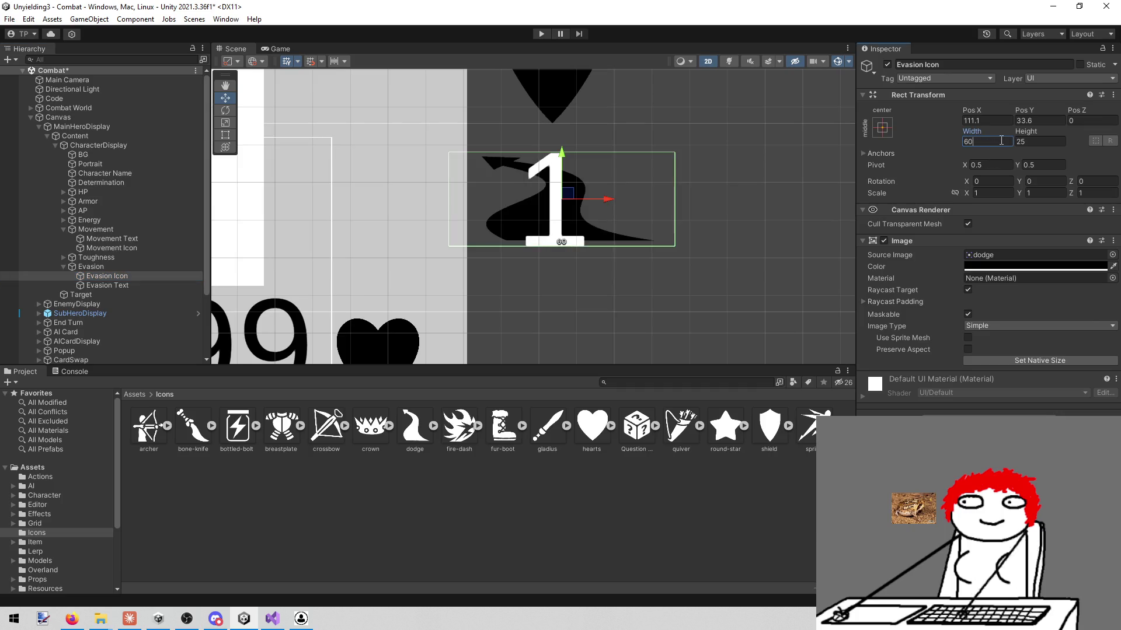
type("96")
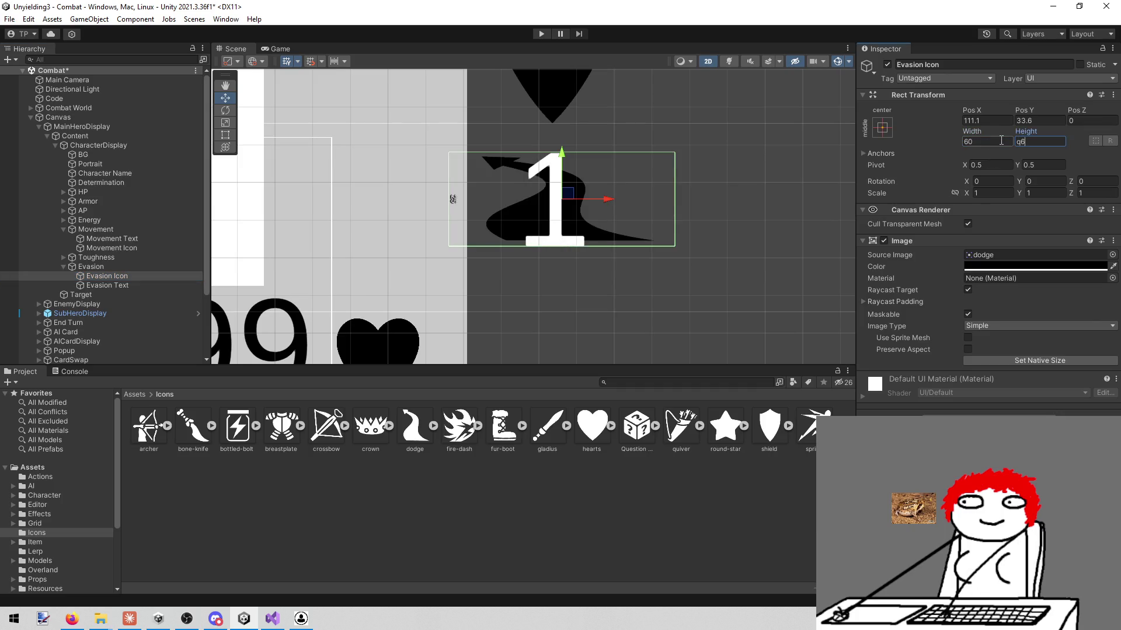
type("0")
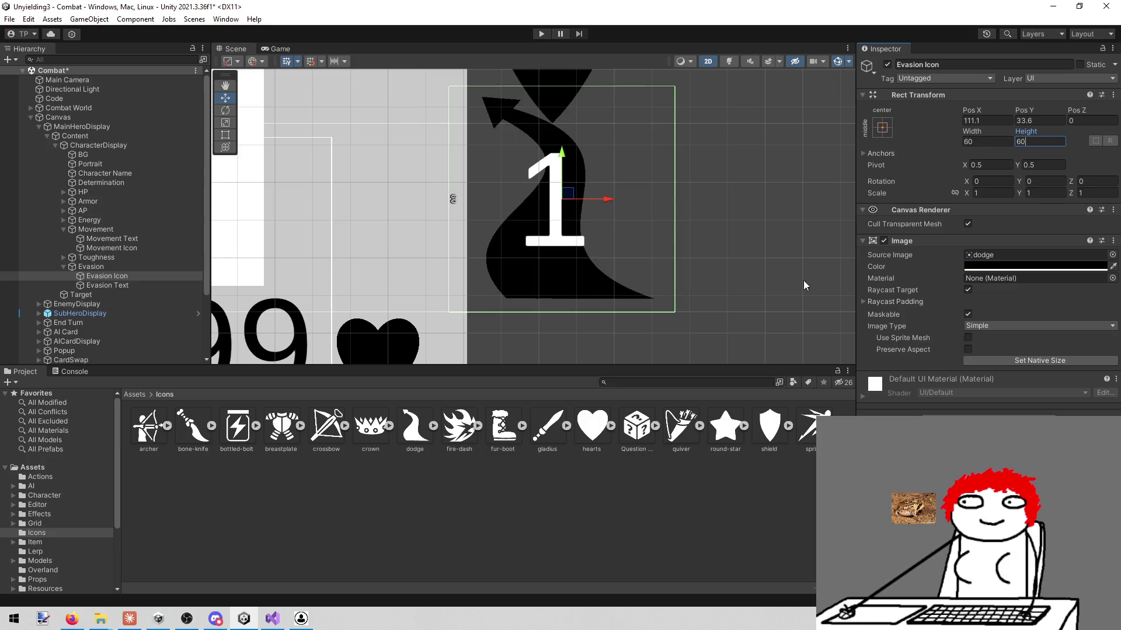
- Move the whole Evasion group lower to Y -28.8 and view it in the Game view
scroll(696, 274, "down", 5)
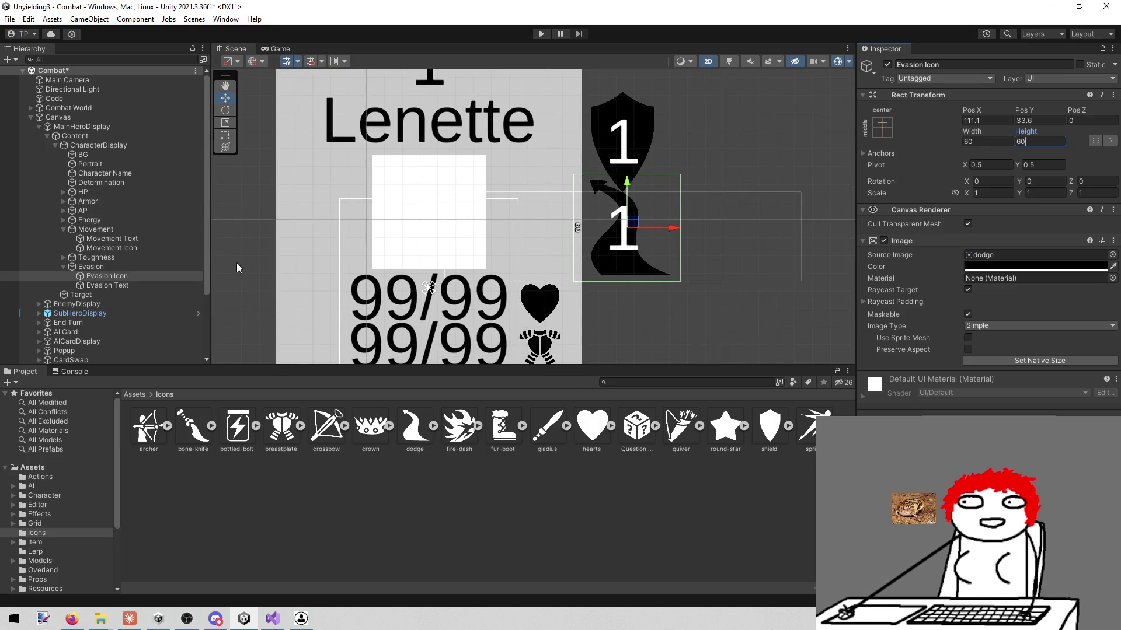
left_click(127, 266)
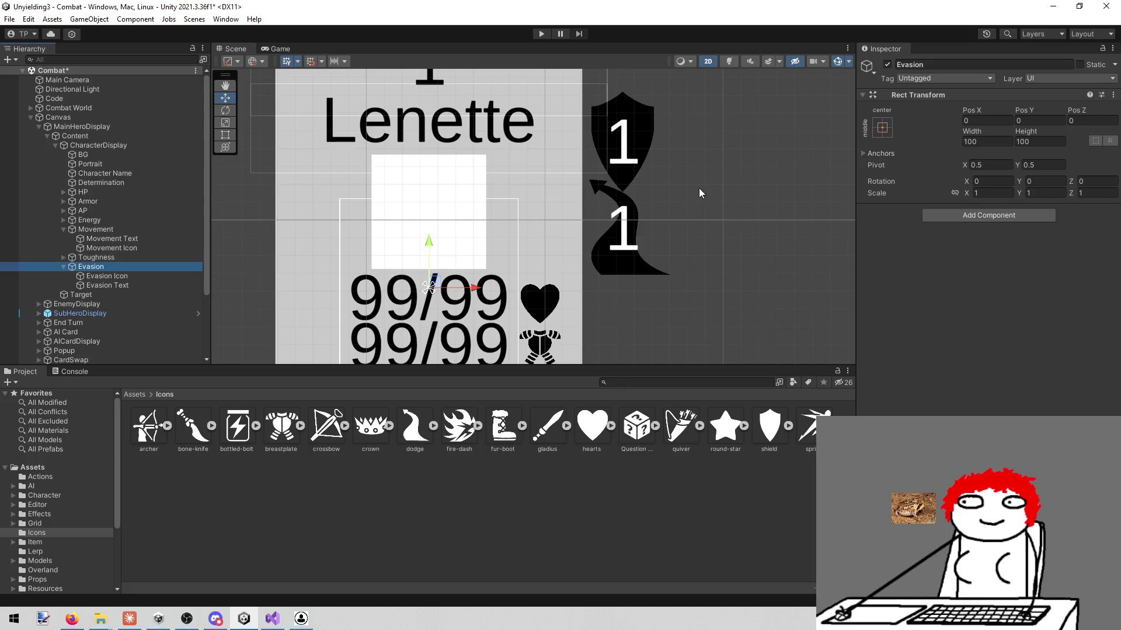
scroll(671, 195, "down", 1)
left_click_drag(457, 237, 455, 280)
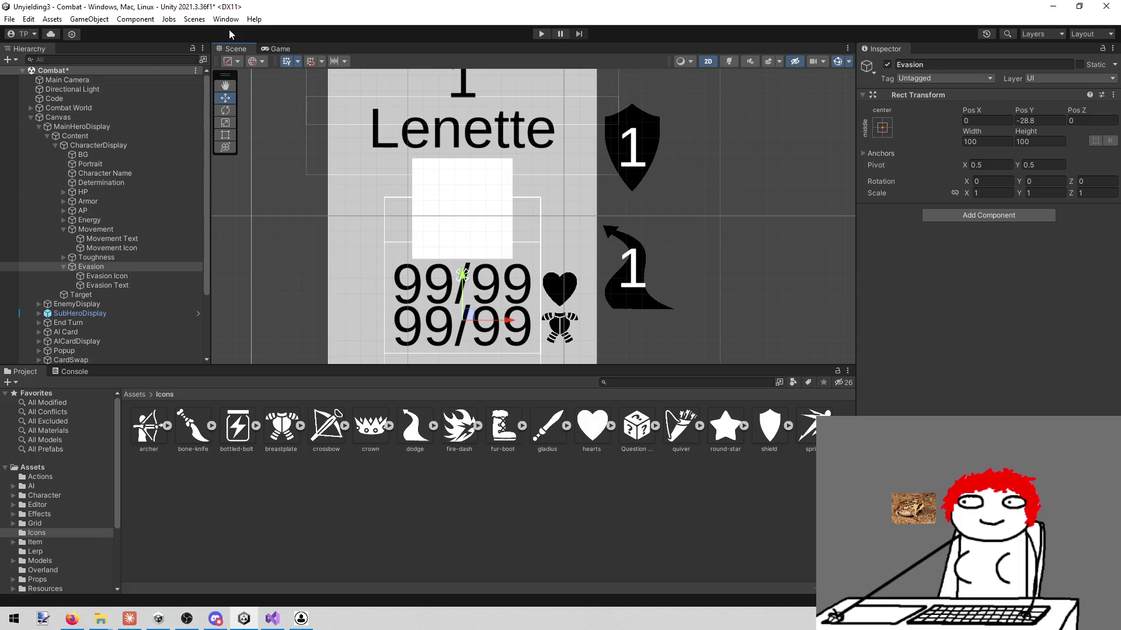
left_click(278, 50)
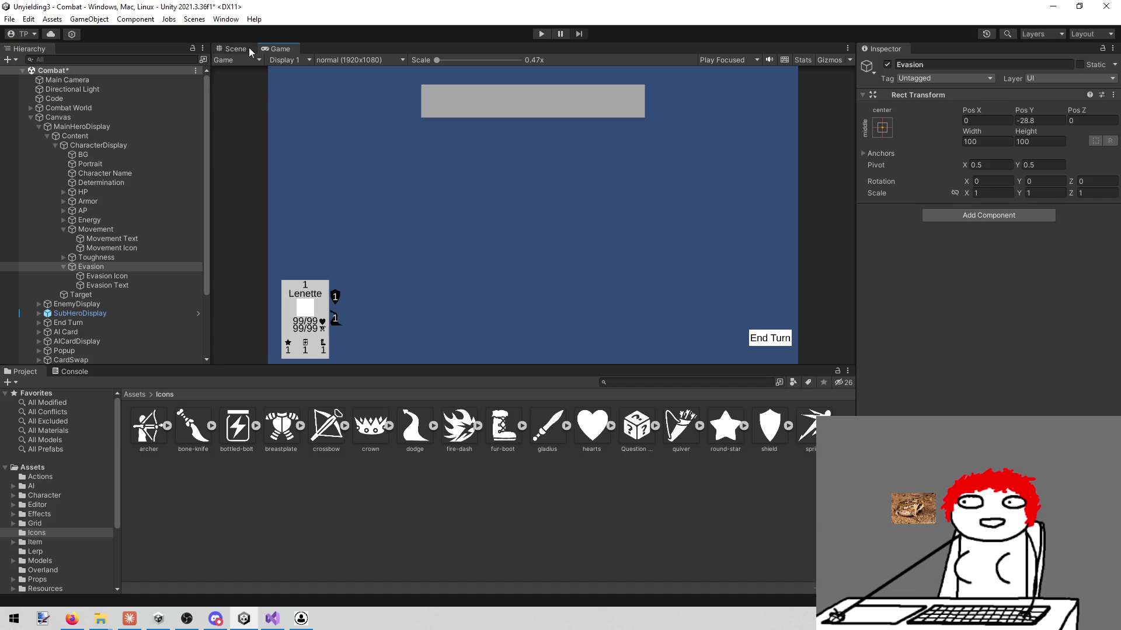
left_click(537, 35)
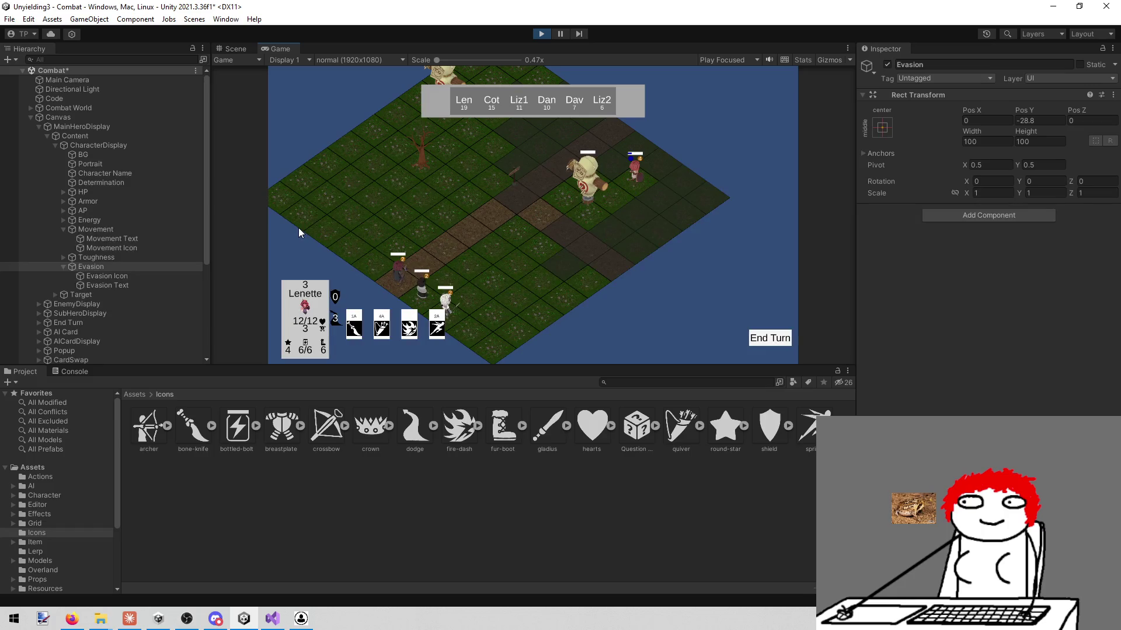
left_click(542, 34)
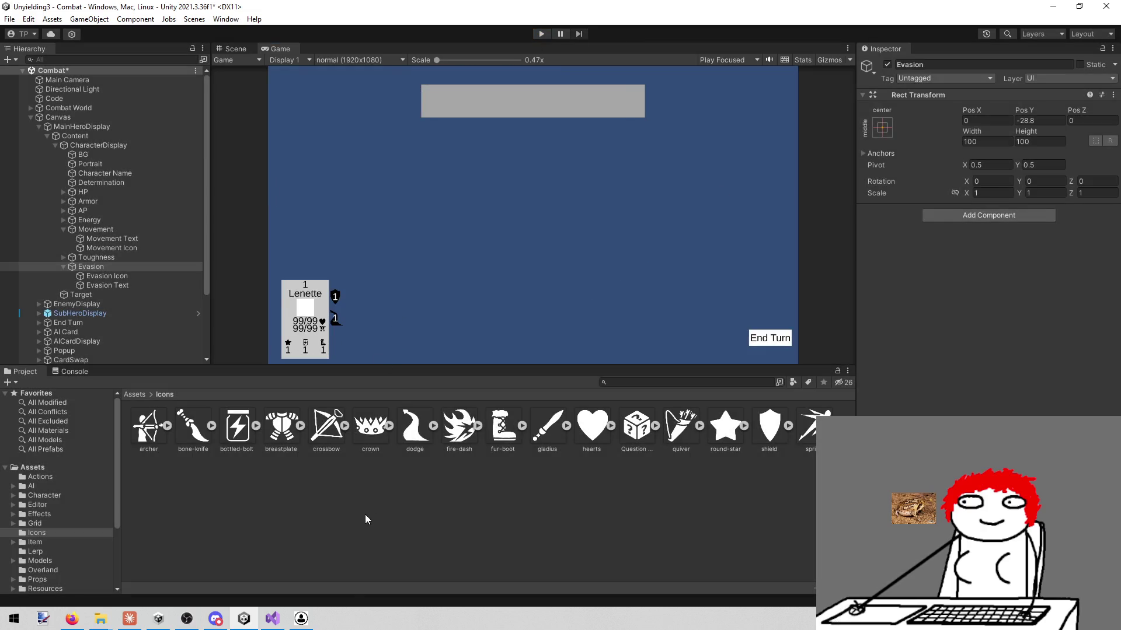
key("alt+Tab")
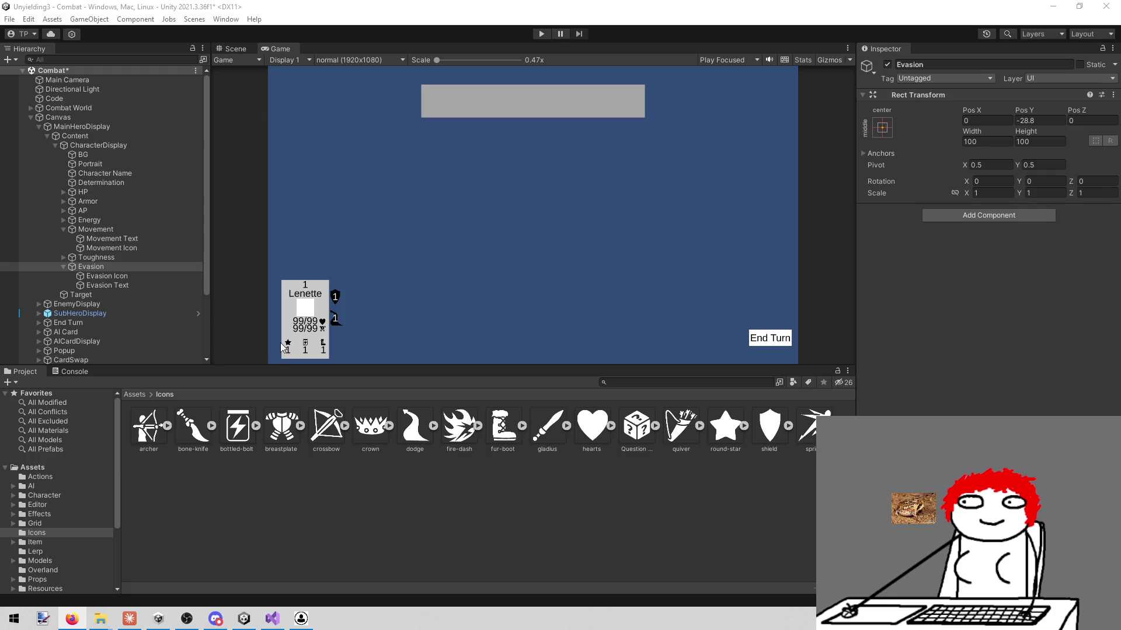
- Collapse the Evasion and Movement groups and add an empty CharacterDisplay child below Character Name
left_click(59, 268)
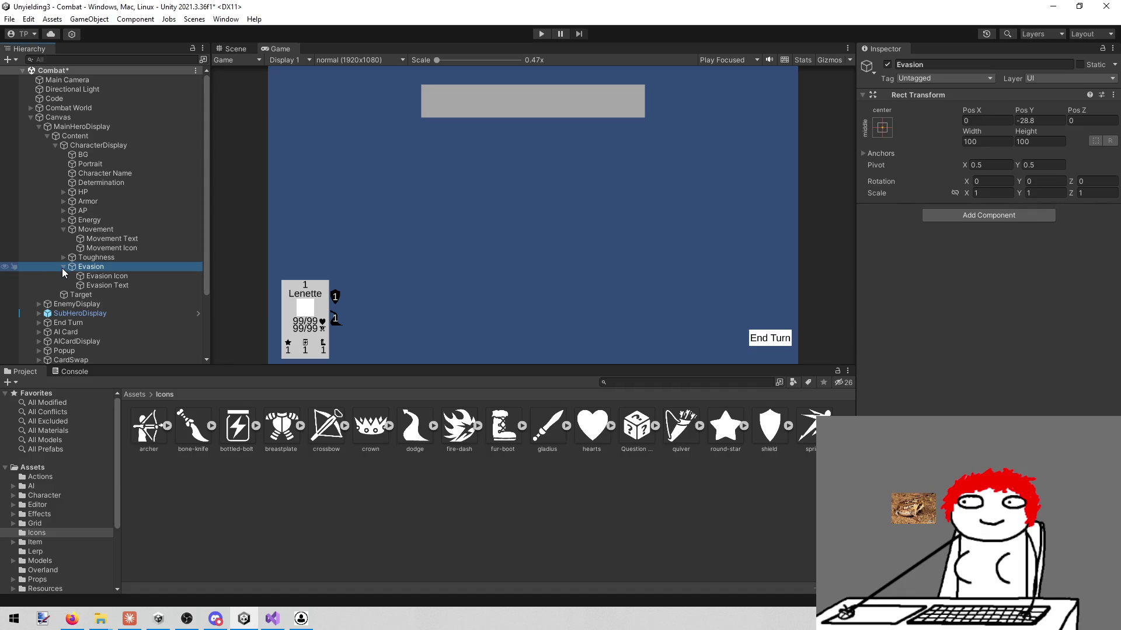
left_click(63, 267)
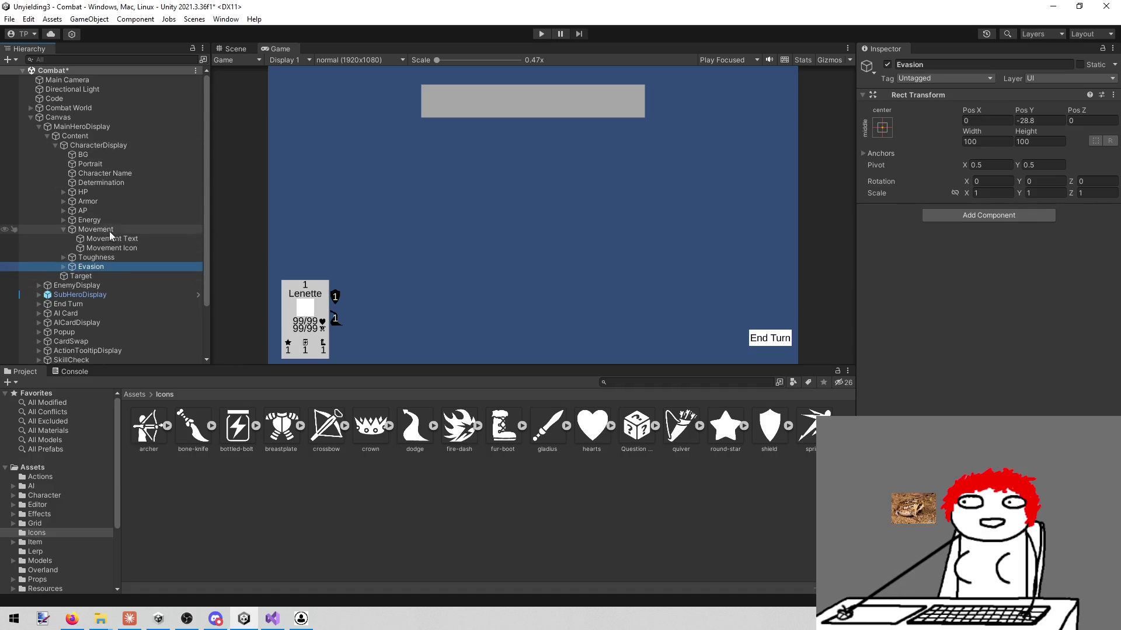
left_click(64, 228)
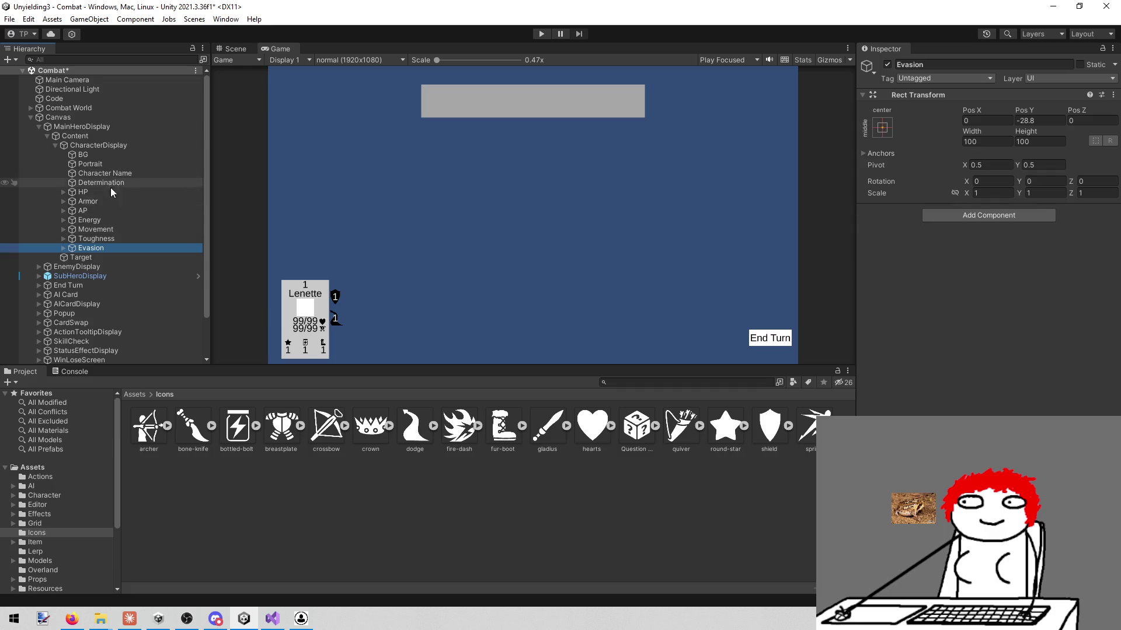
left_click(97, 143)
right_click(97, 143)
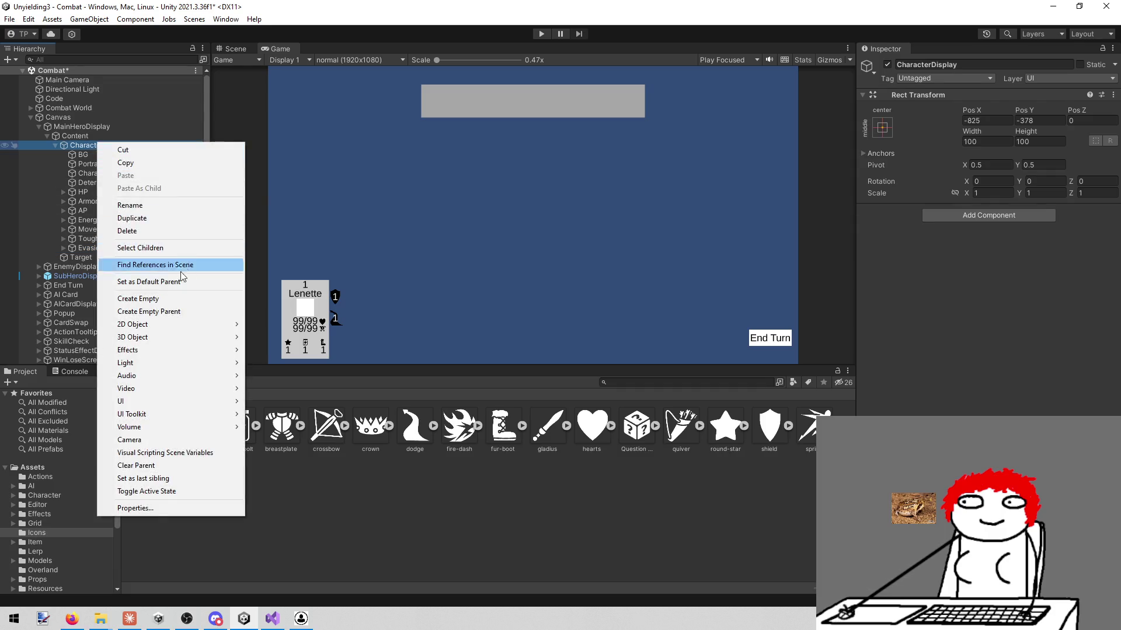
left_click(170, 297)
left_click_drag(95, 255, 121, 180)
- Rename the value to 'Determination Text', name the empty 'Determination', and nest the text inside
left_click(153, 192)
left_click(972, 65)
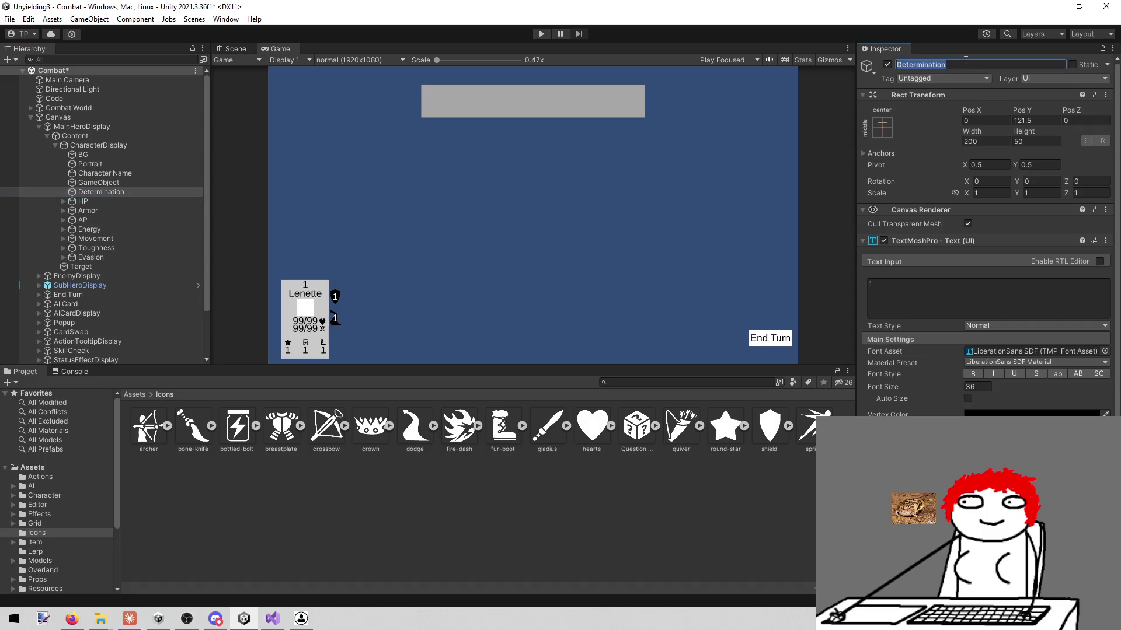
type(" Text")
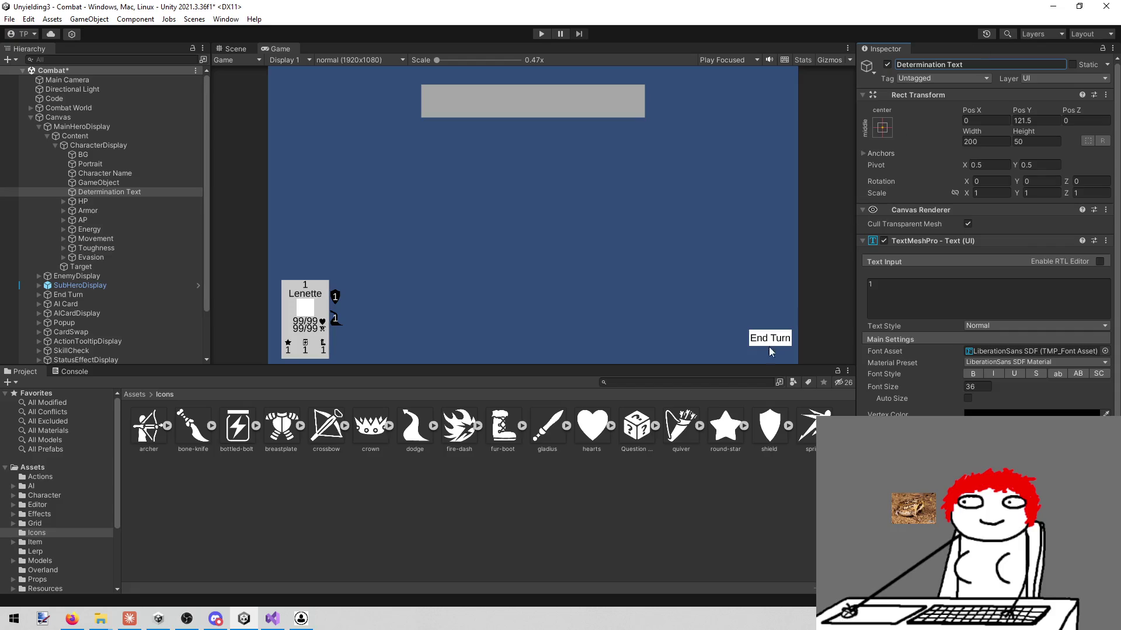
left_click(130, 182)
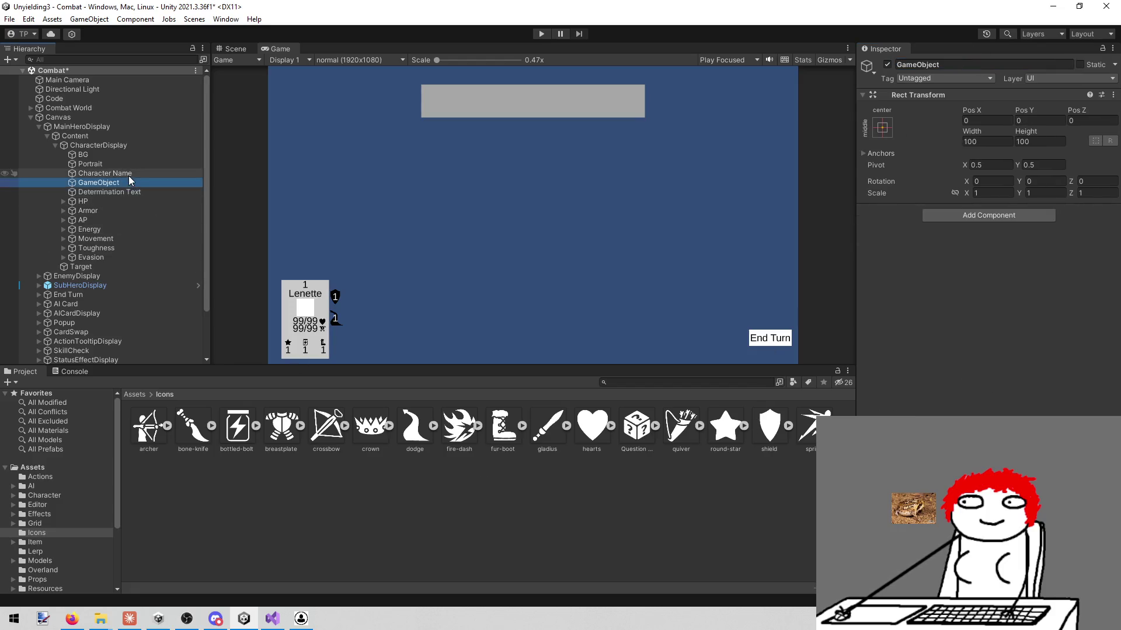
left_click(968, 64)
type("De")
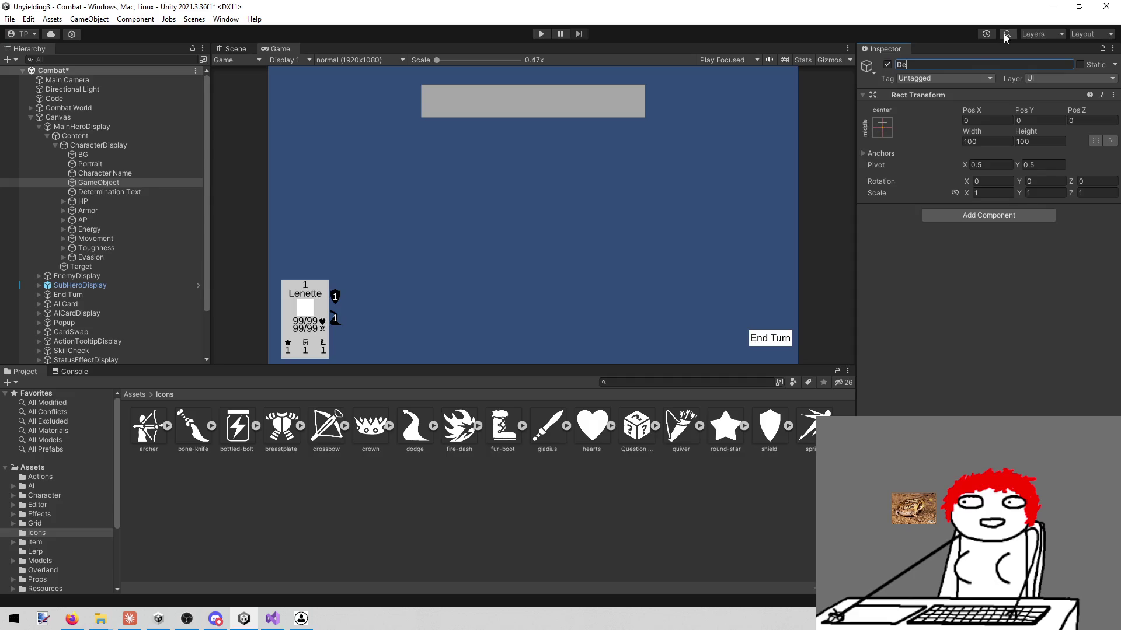
type("termination")
key("Return")
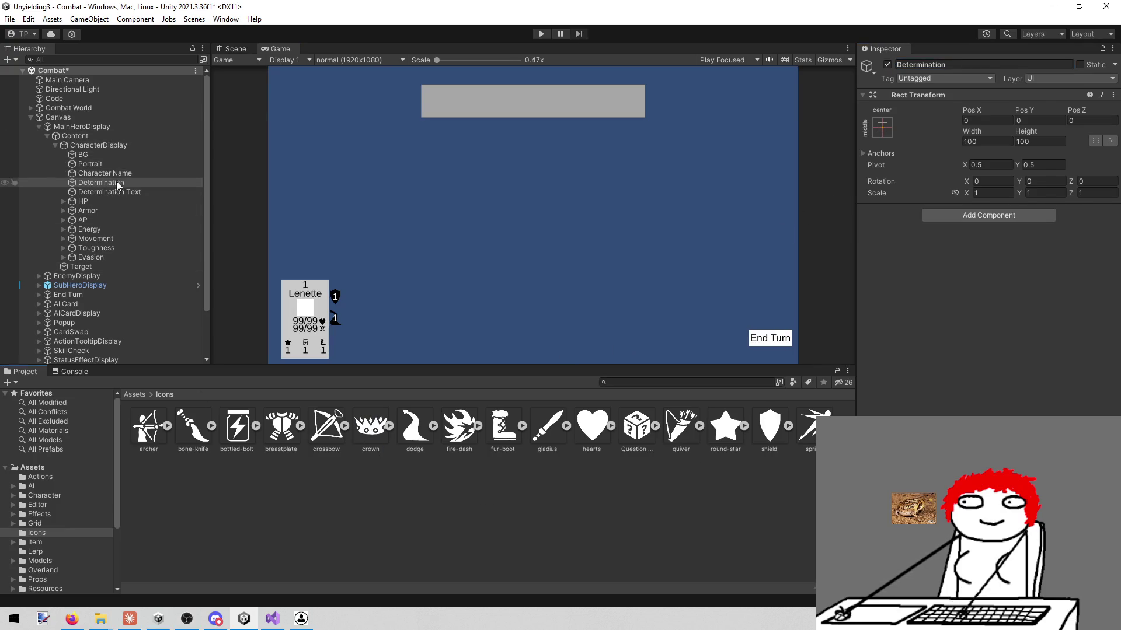
left_click_drag(97, 190, 96, 182)
right_click(97, 182)
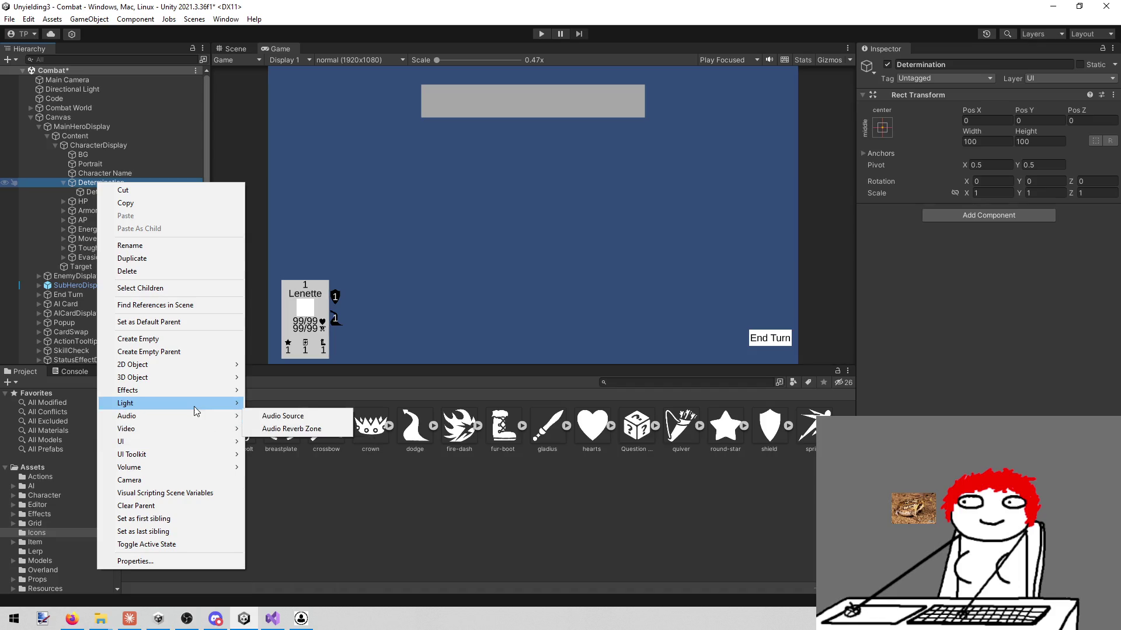
- Add a 25×25 Image inside Determination using the crown sprite
mouse_move(185, 450)
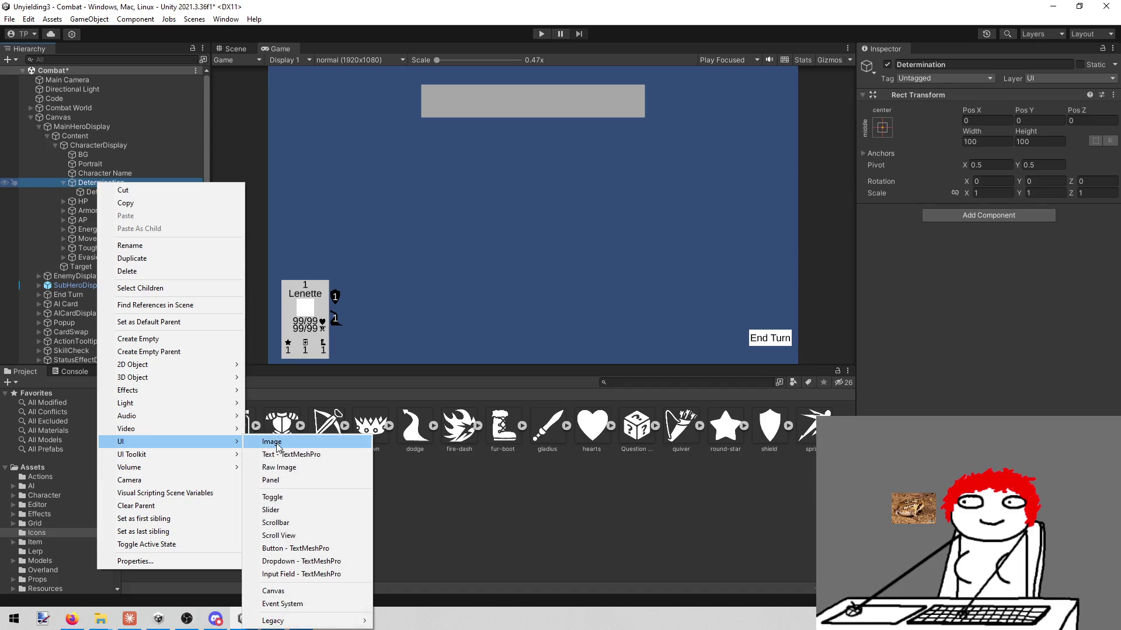
left_click(272, 442)
left_click(1002, 141)
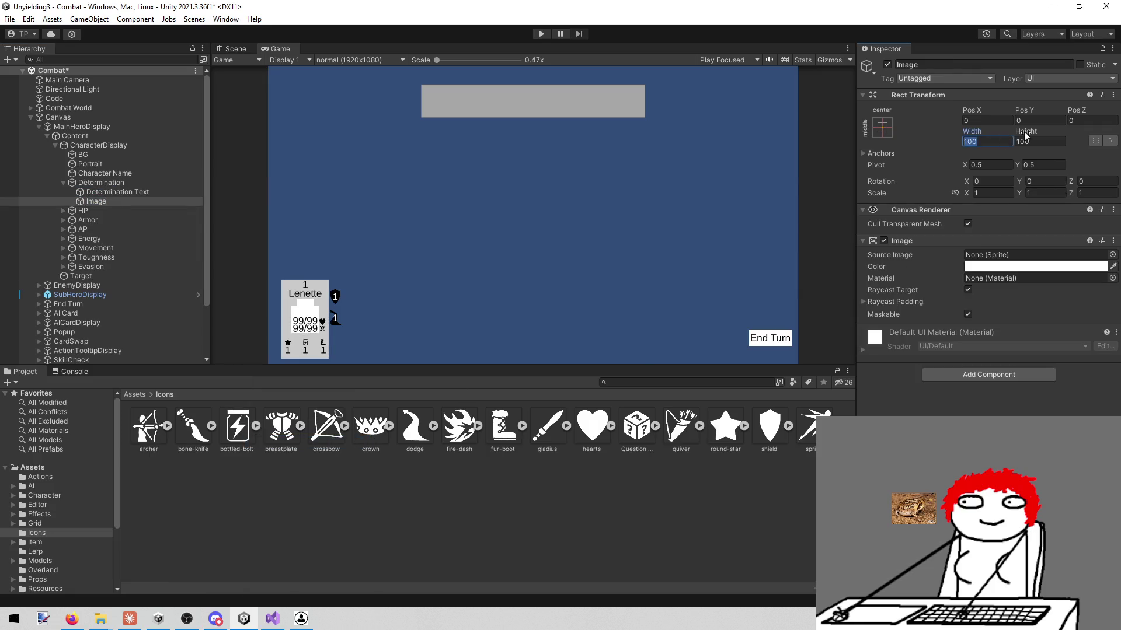
type("25")
key("Tab")
type("25")
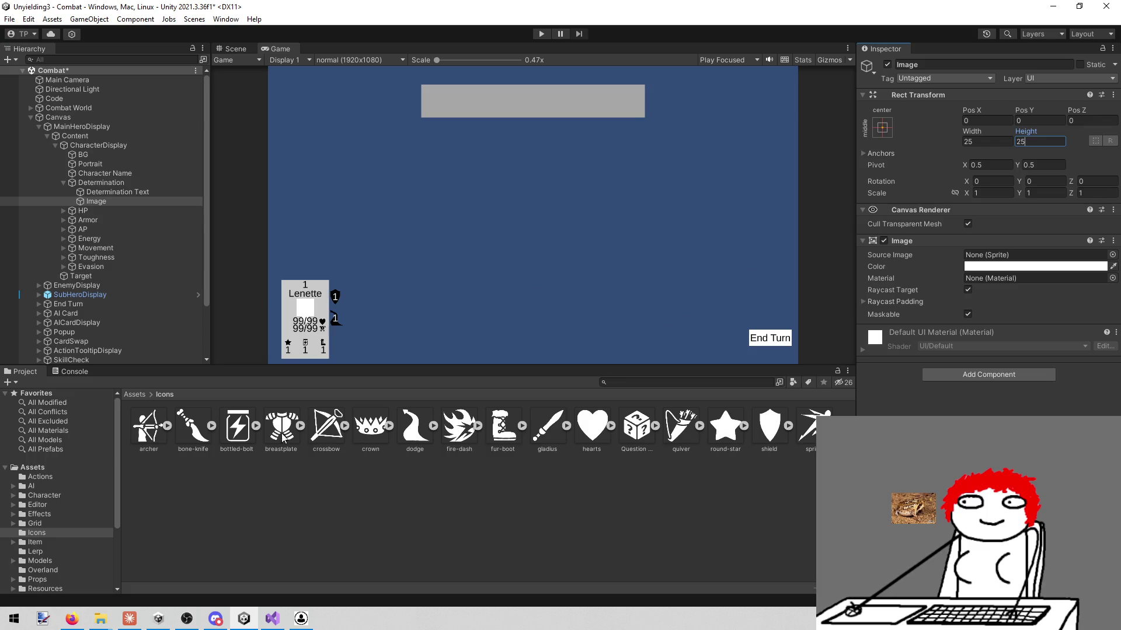
left_click_drag(371, 426, 1004, 255)
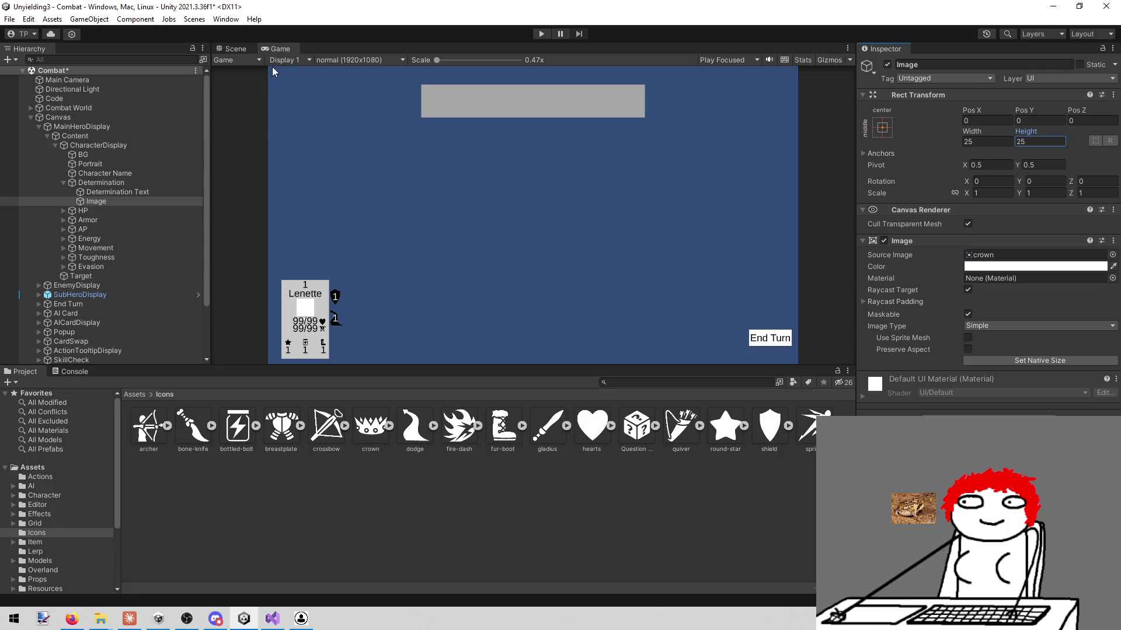
- Move the crown up and left near Lenette and colour it black
left_click(236, 48)
left_click_drag(460, 228, 466, 106)
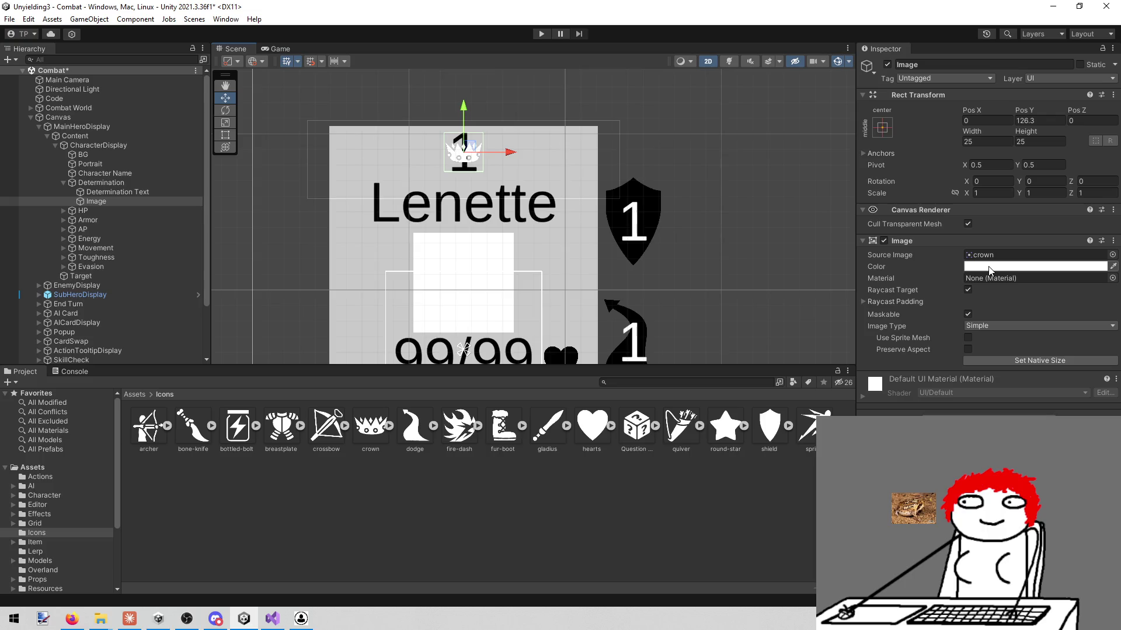
left_click(1005, 268)
left_click(1016, 387)
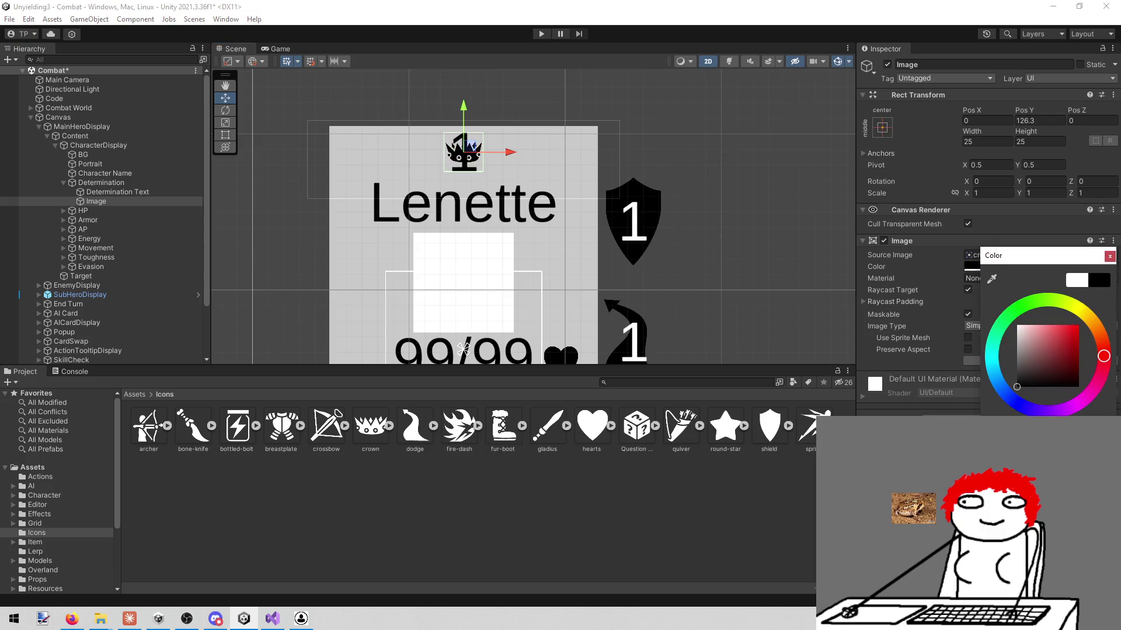
left_click(1109, 255)
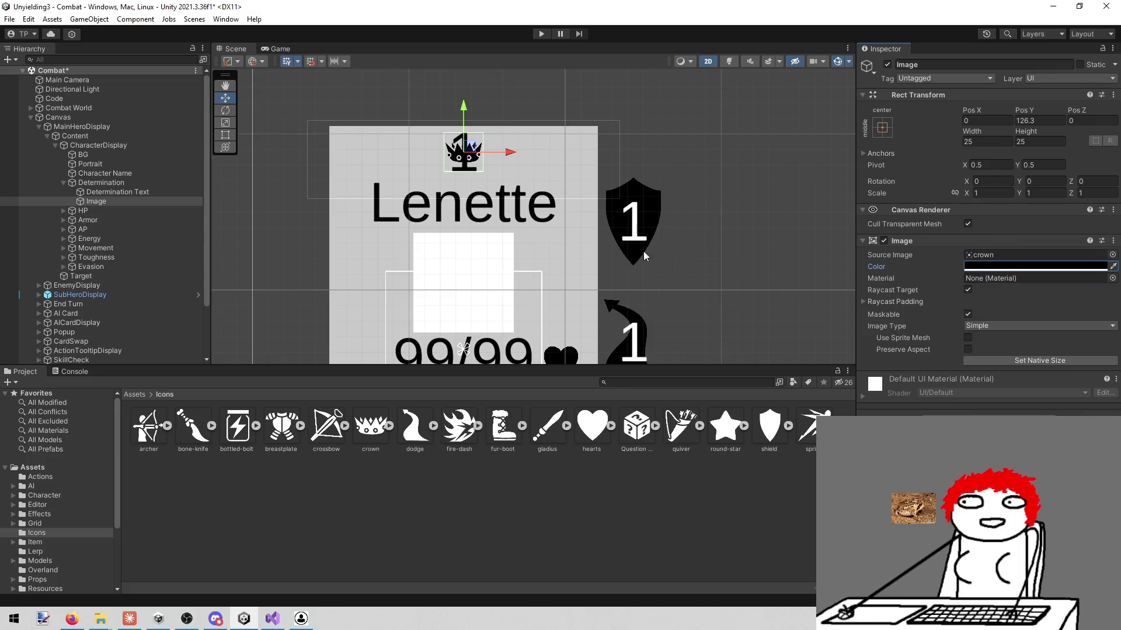
scroll(461, 278, "up", 2)
scroll(461, 278, "down", 2)
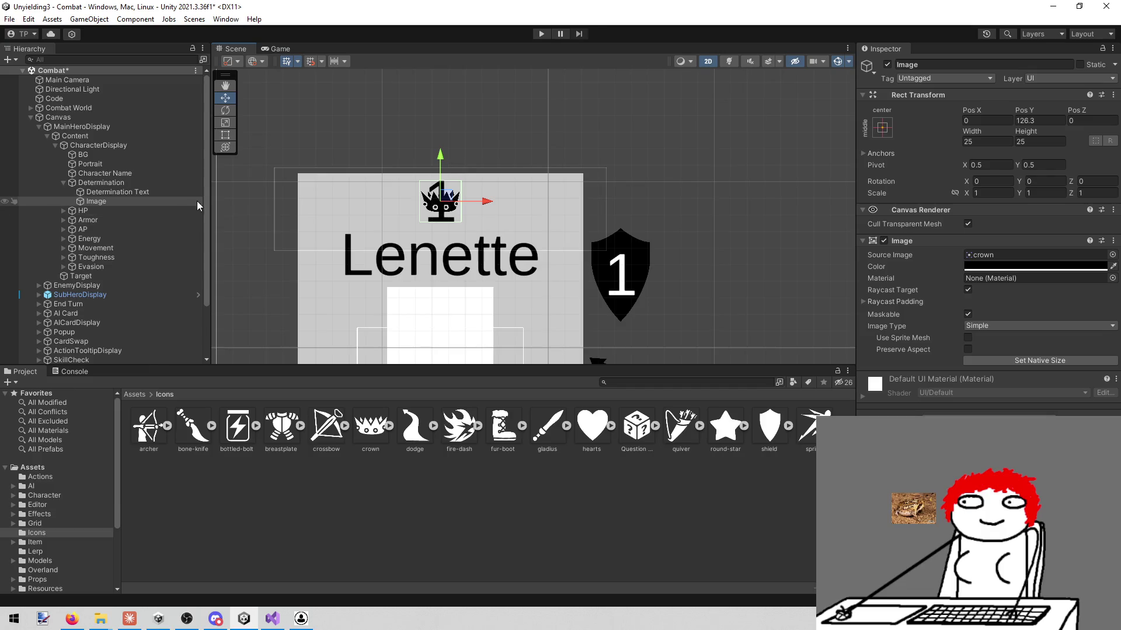
left_click_drag(486, 202, 446, 197)
left_click(277, 51)
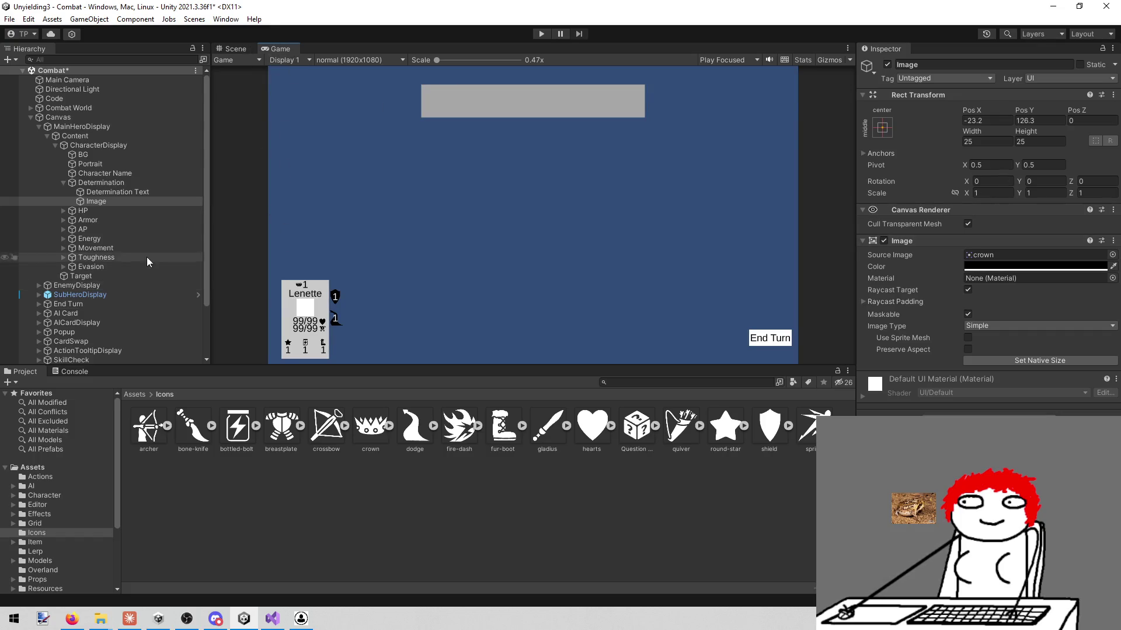
- Rename the crown image to 'Determination Icon' and size it to 40×40
left_click(925, 64)
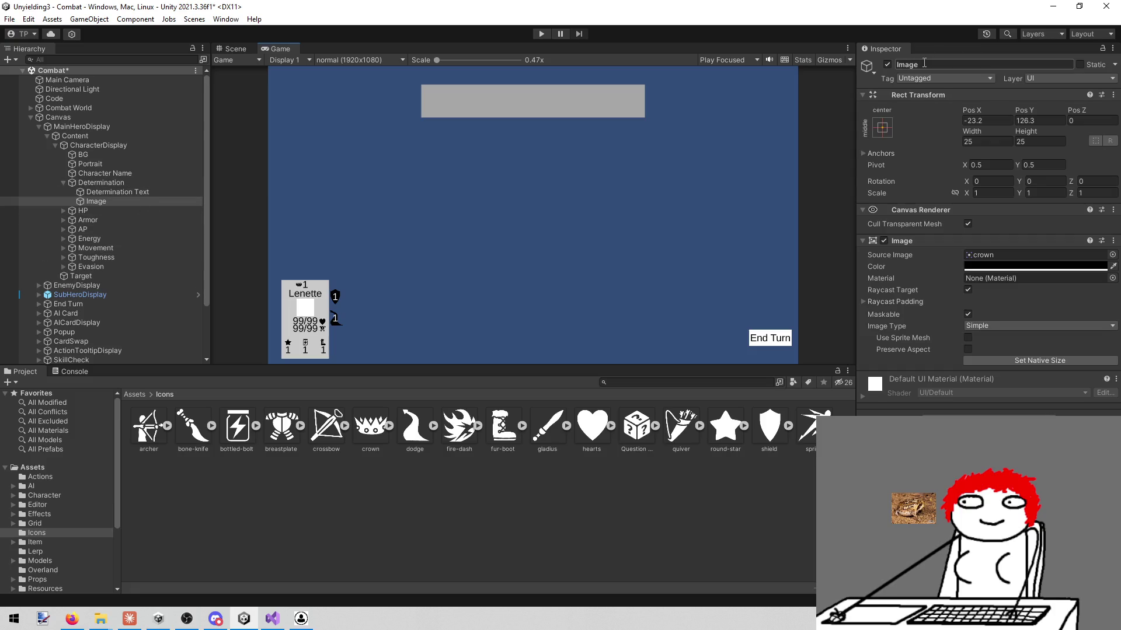
type("De")
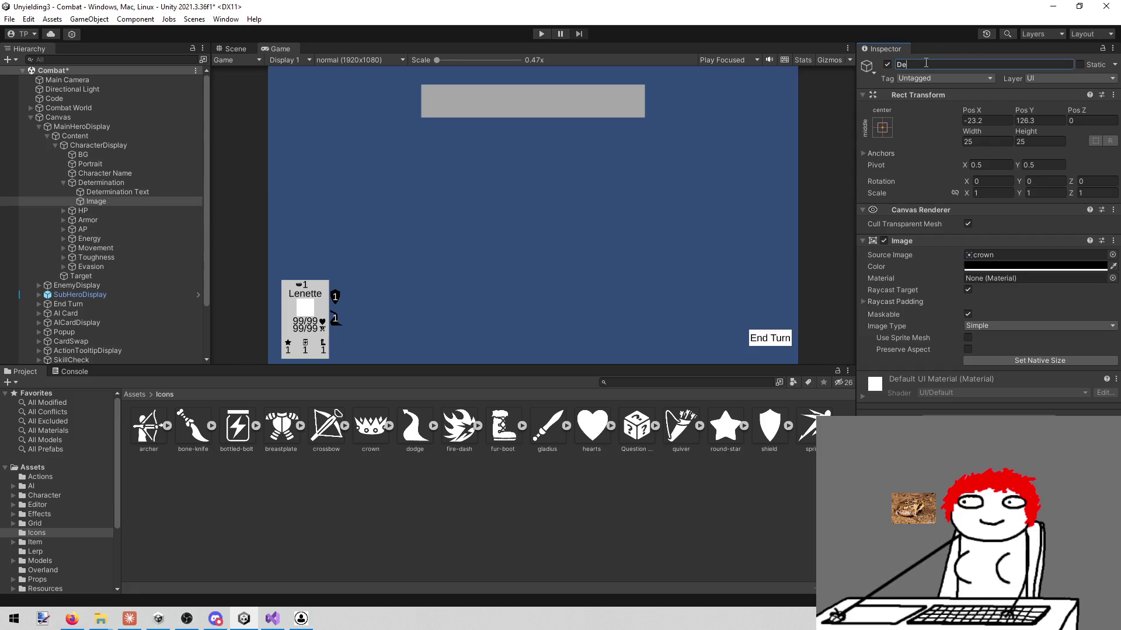
type("termi")
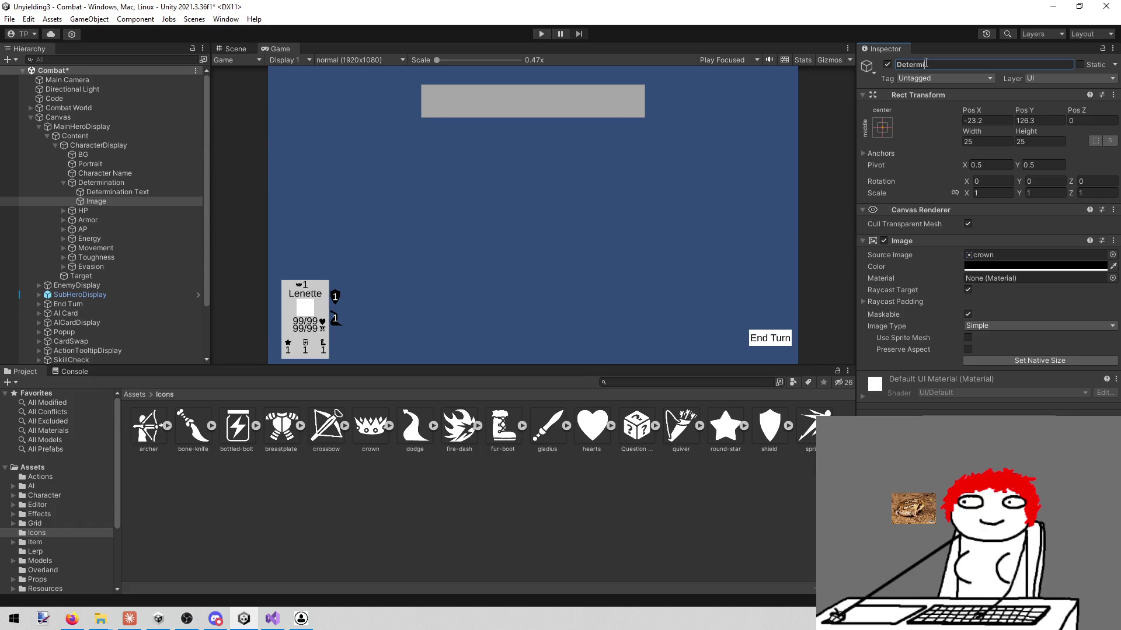
type("nation Icon")
key("Return")
left_click(990, 140)
type("40")
key("Tab")
type("40")
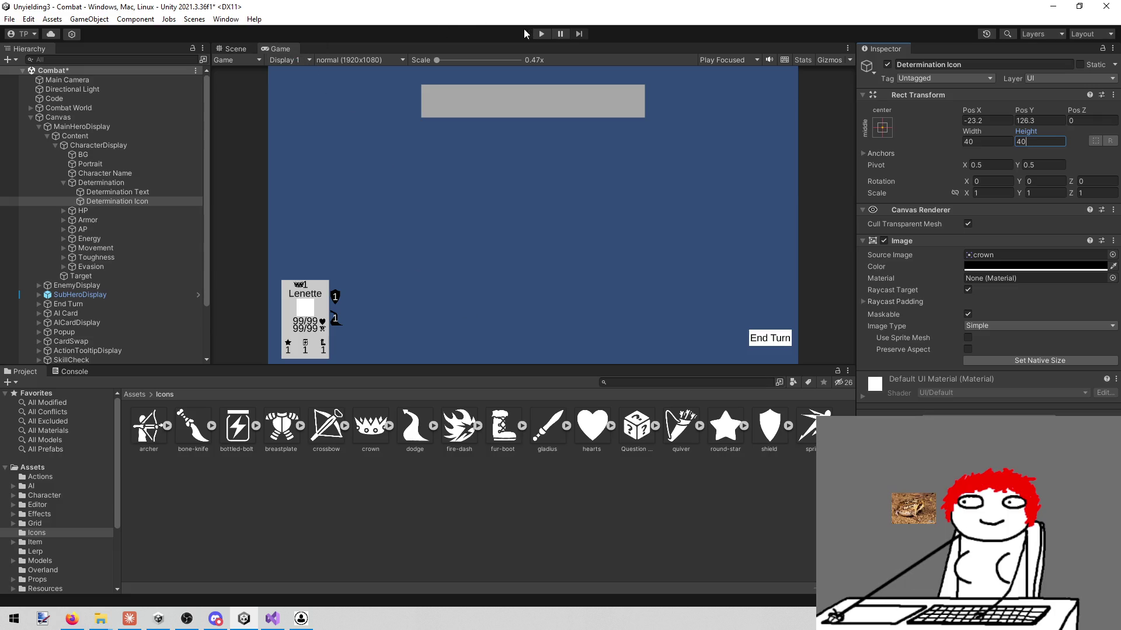
- Maximize the Game view to inspect the icon, then restore the normal layout
right_click(277, 49)
left_click(303, 88)
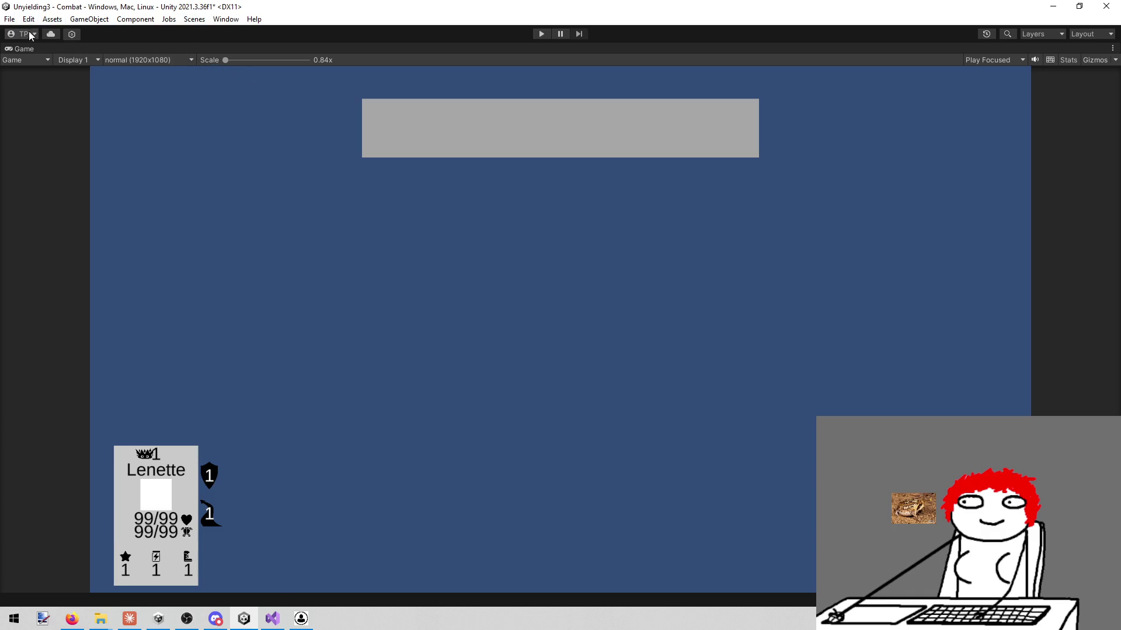
right_click(26, 47)
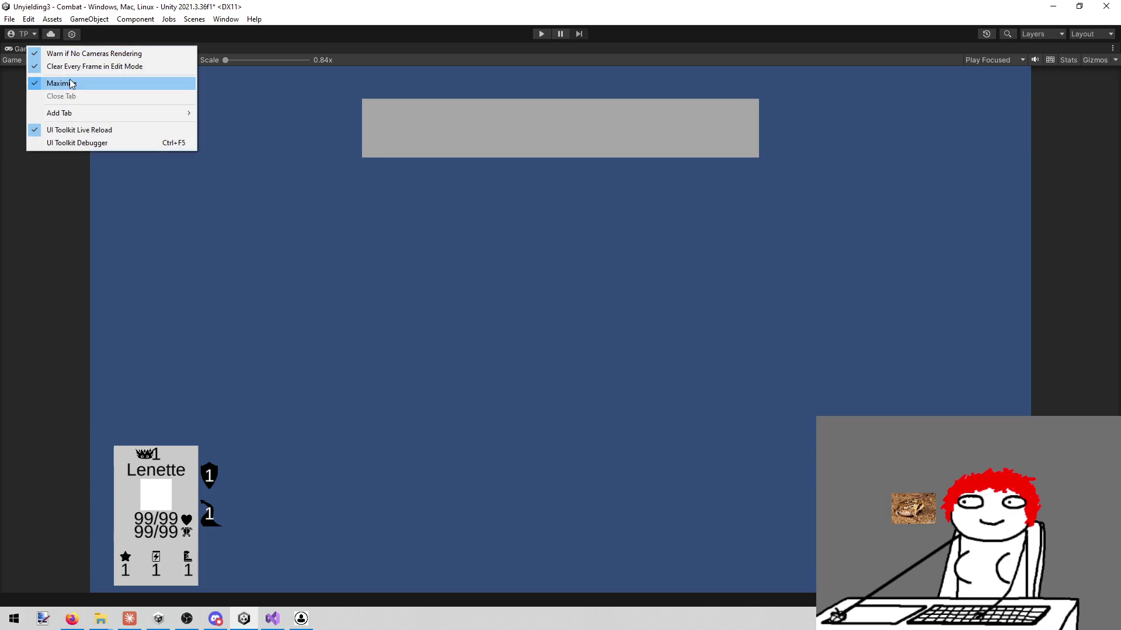
left_click(55, 85)
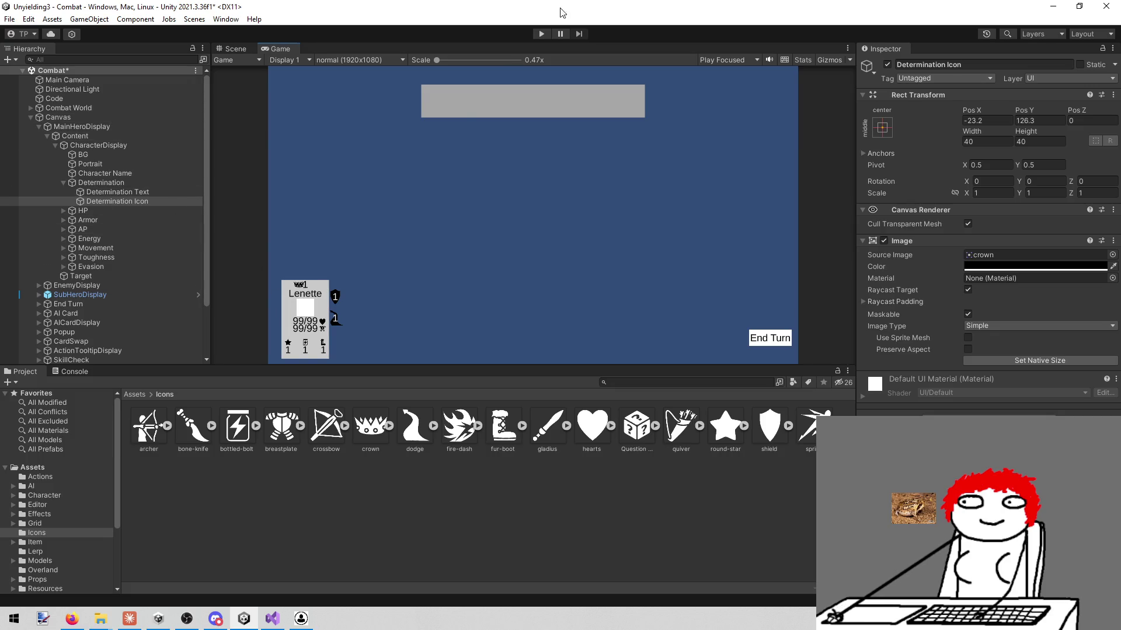
left_click(233, 49)
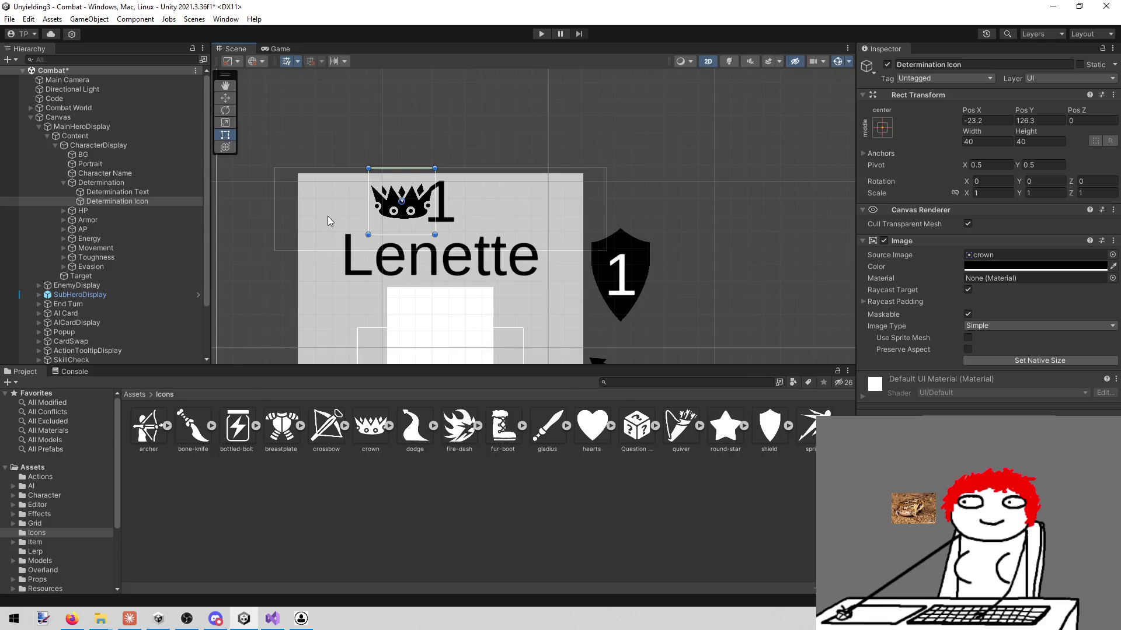
- Centre the crown at X 0, raise it to Y about 154 above the value, and enter Play mode
key("w")
left_click_drag(496, 227, 540, 227)
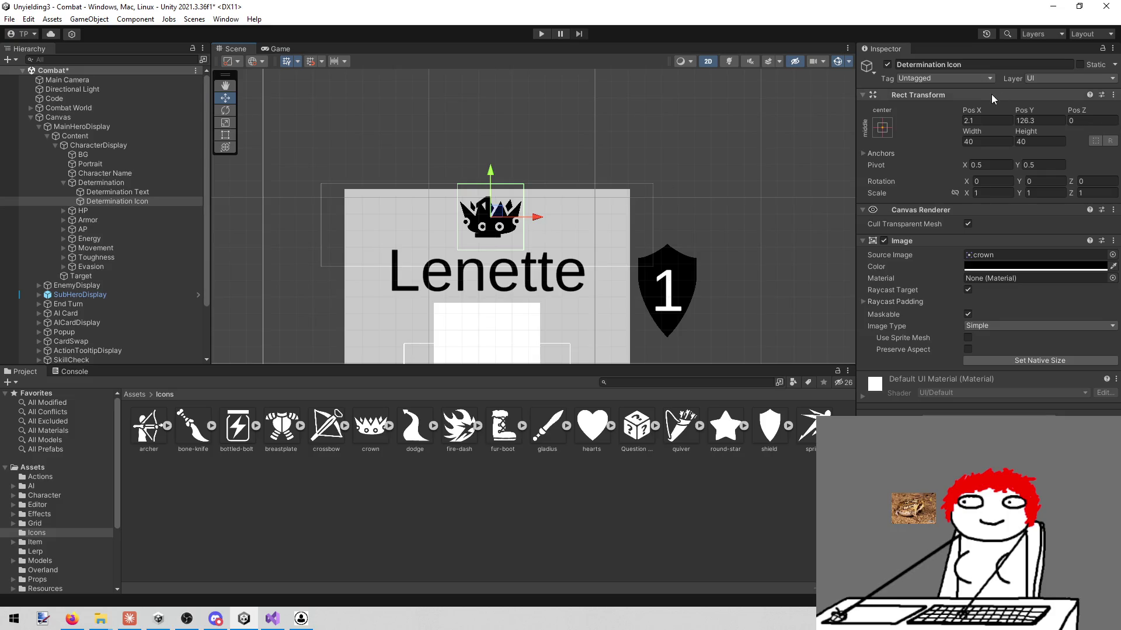
left_click(986, 141)
left_click(987, 120)
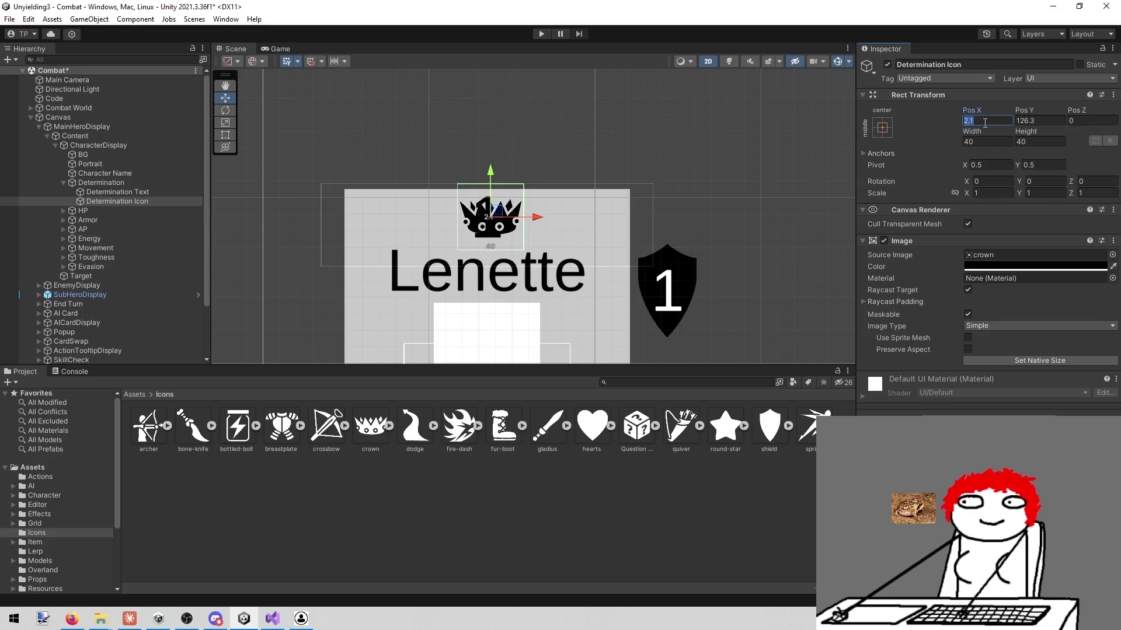
key("BackSpace")
mouse_move(483, 173)
left_mouse_down()
mouse_move(500, 94)
mouse_move(508, 119)
left_mouse_up()
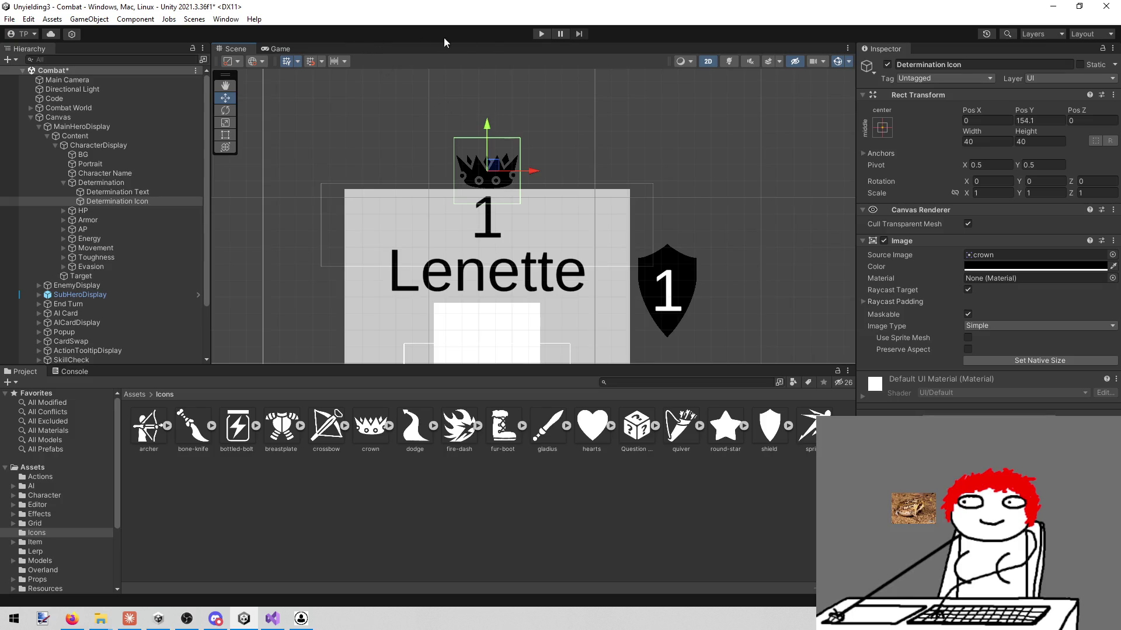
left_click(539, 34)
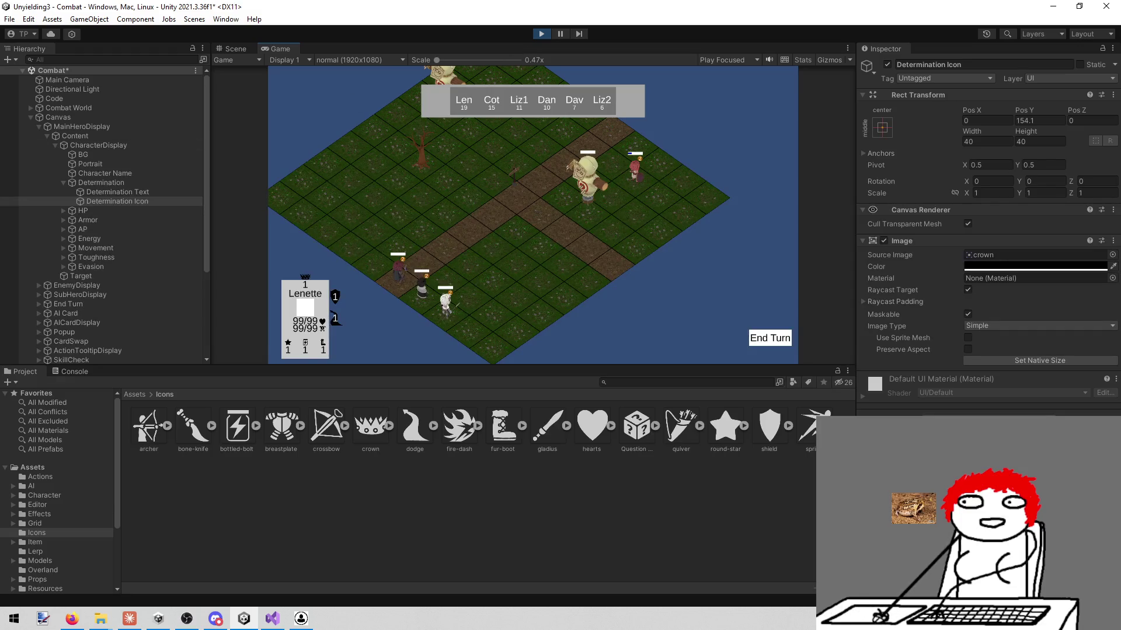
- Confirm in Play mode that the crown sits centred above the Determination value 1, then leave for Firefox
key("alt+Tab")
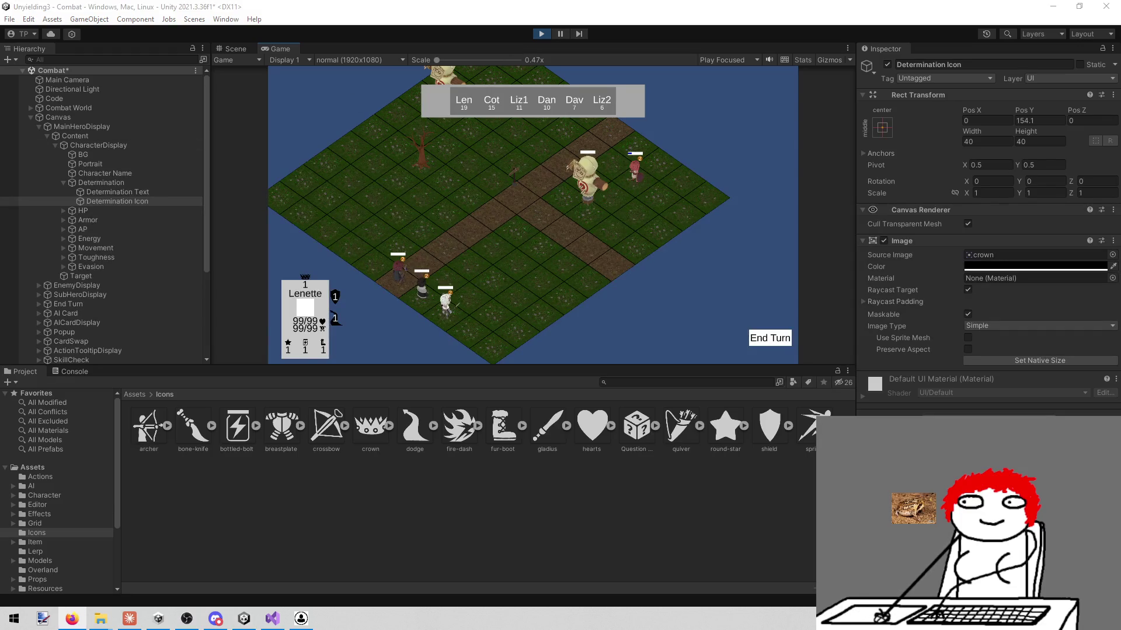
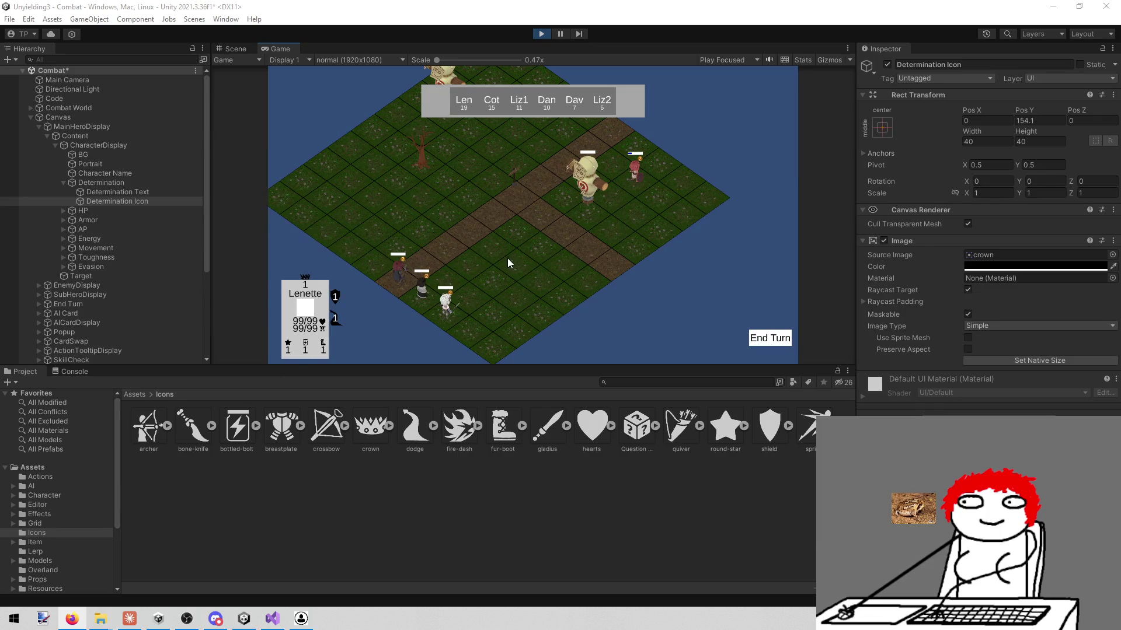
- Pan the combat camera, then end the turn so Lenette's turn begins with 12/12 health and Determination 3
left_click(697, 287)
key("d")
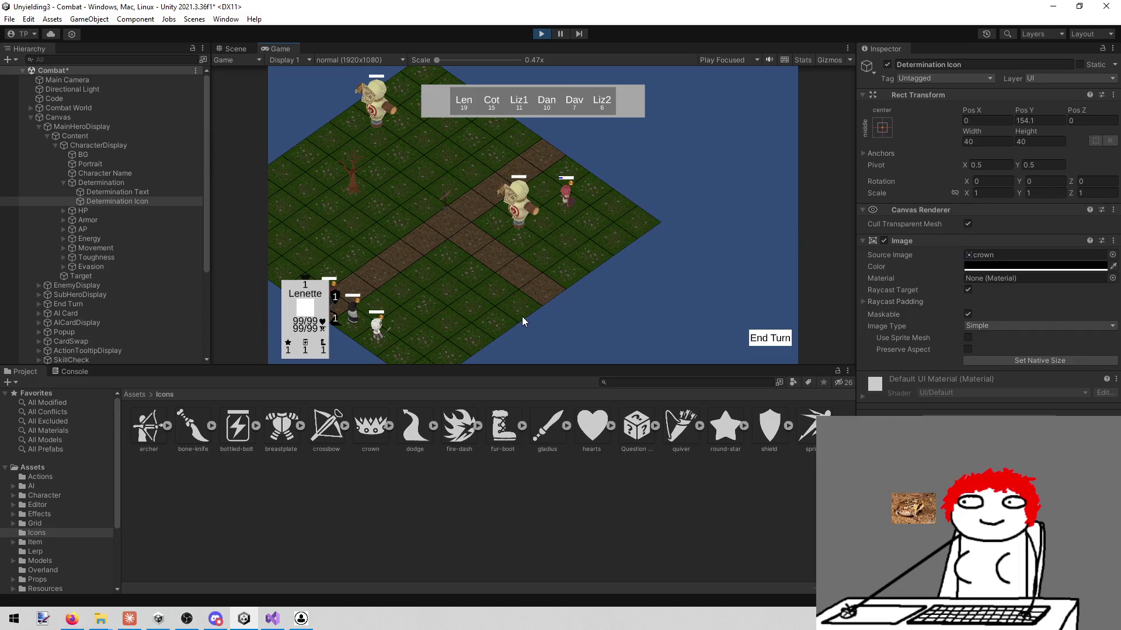
key("a")
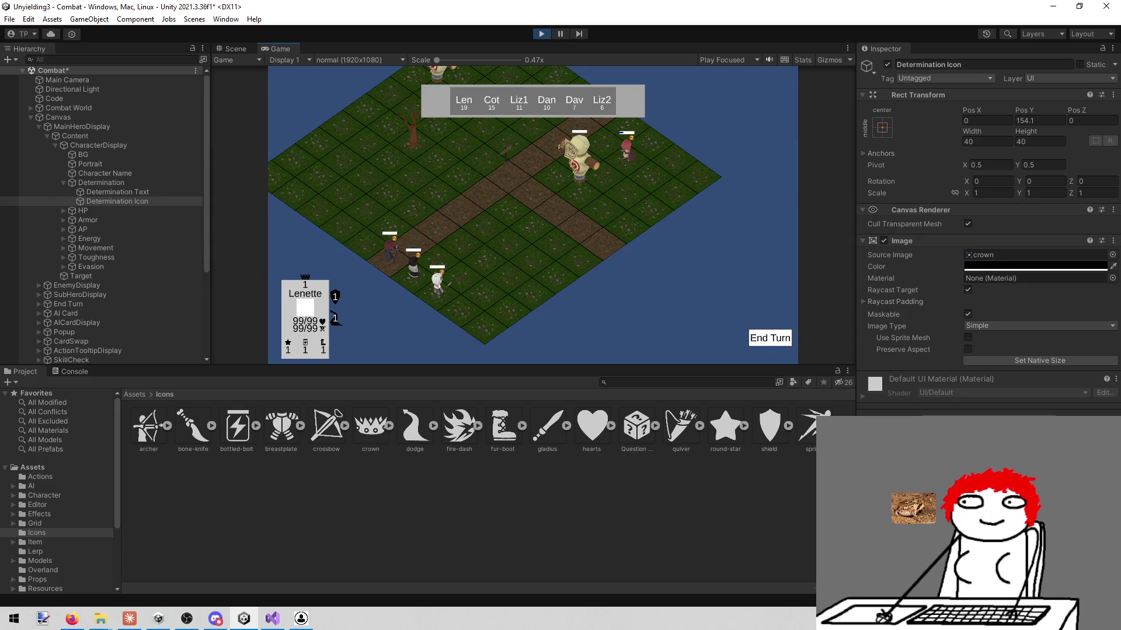
key("alt+Tab")
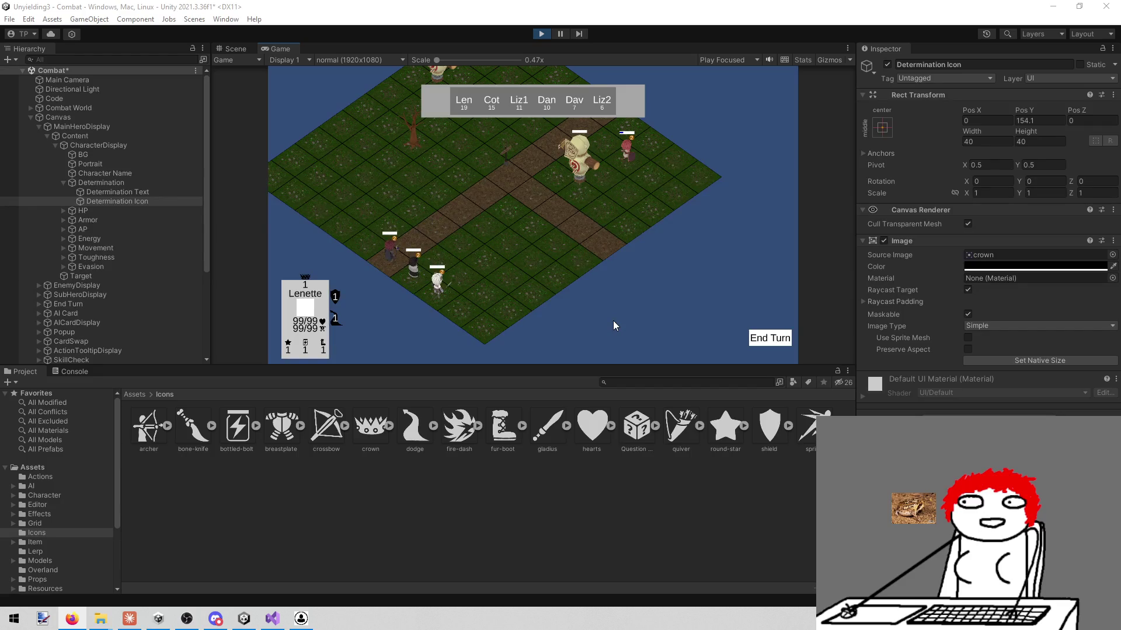
left_click(762, 342)
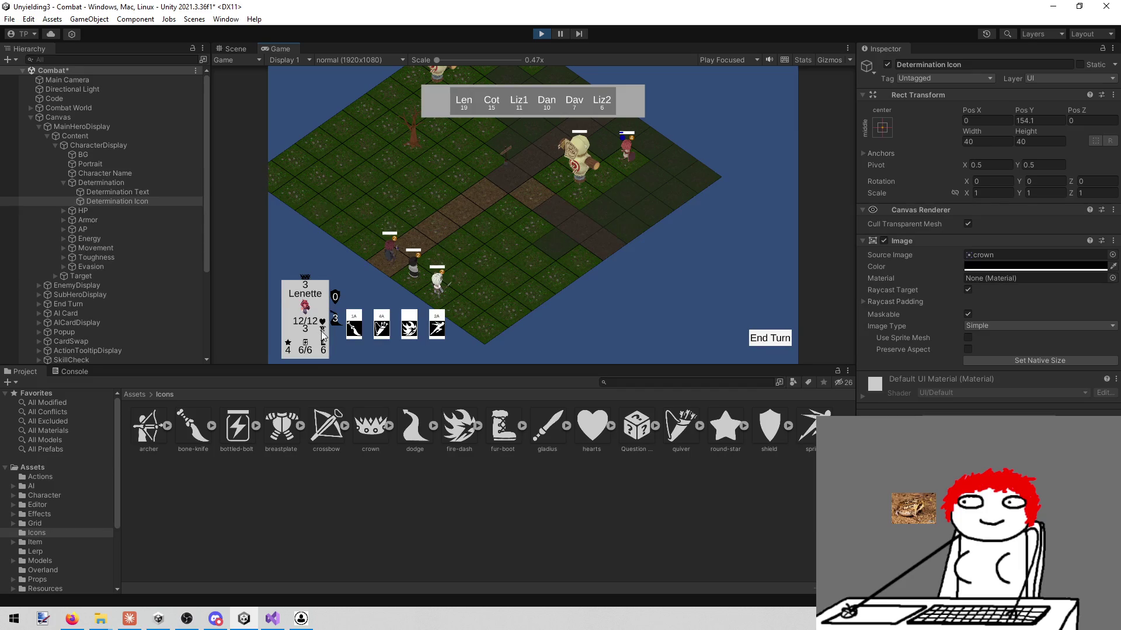
mouse_move(429, 320)
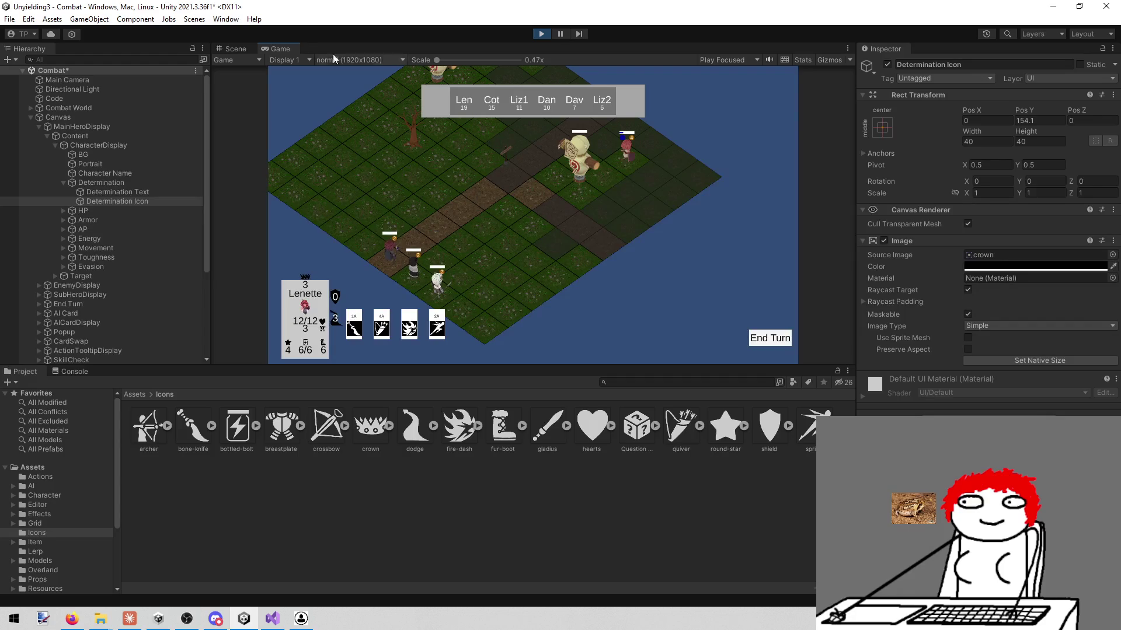
- Maximize the Game view, read the action cards' damage tooltips, then stop Play mode
right_click(281, 45)
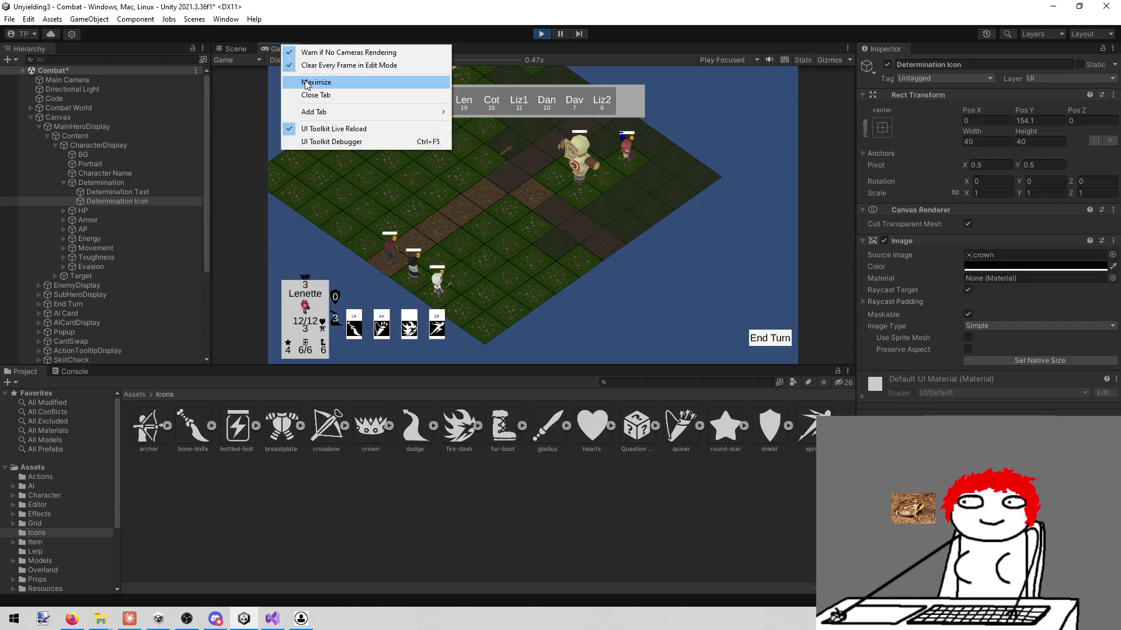
left_click(306, 80)
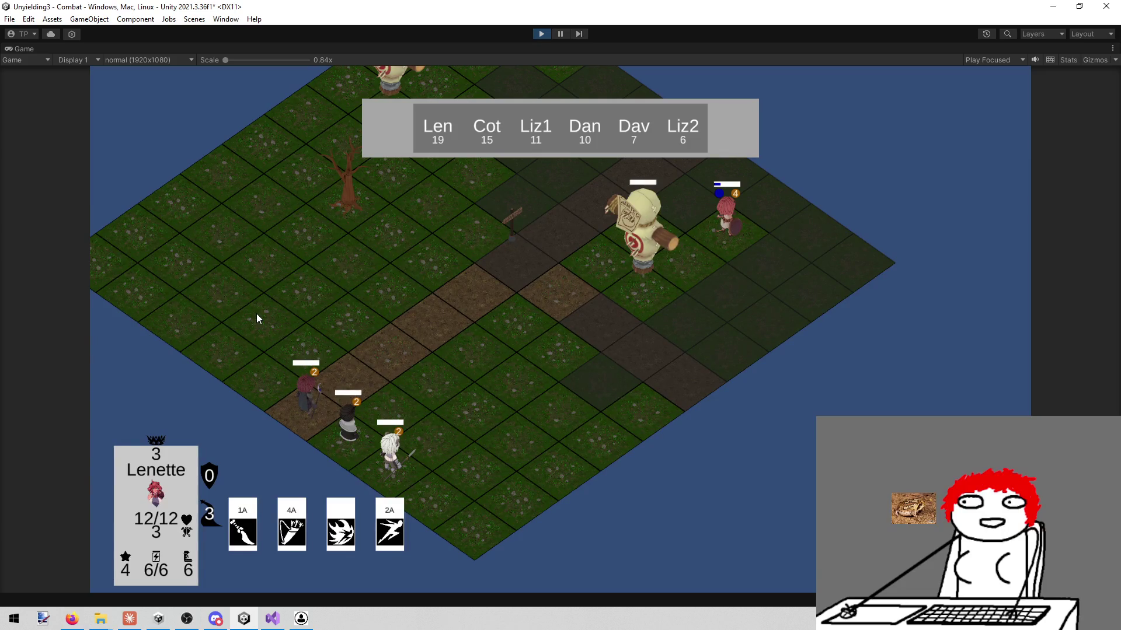
mouse_move(267, 505)
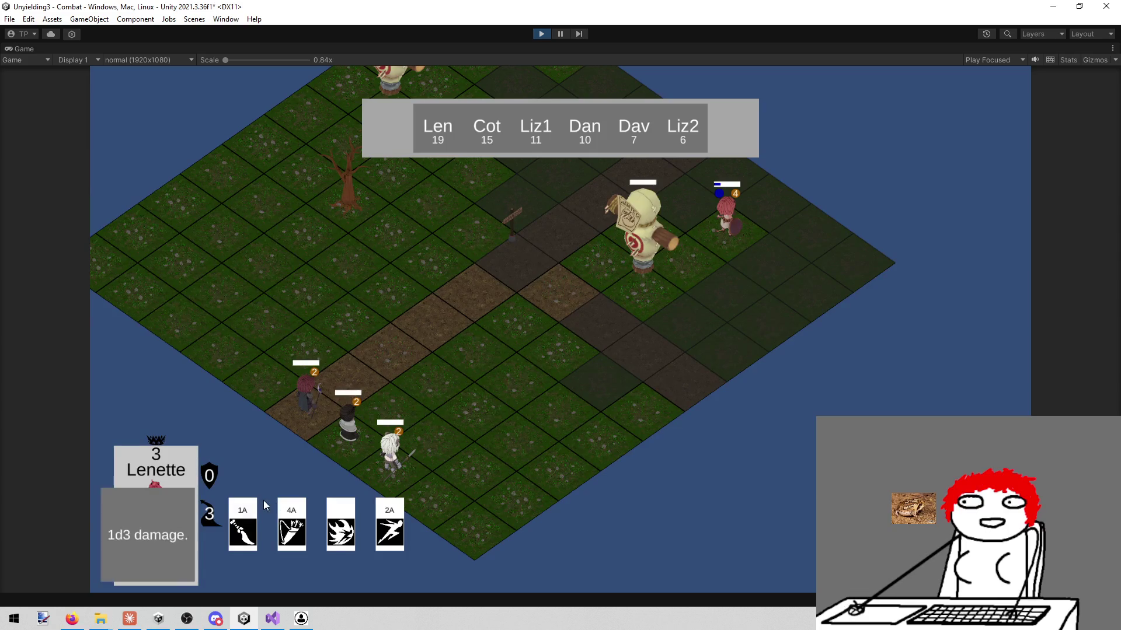
left_click(278, 434)
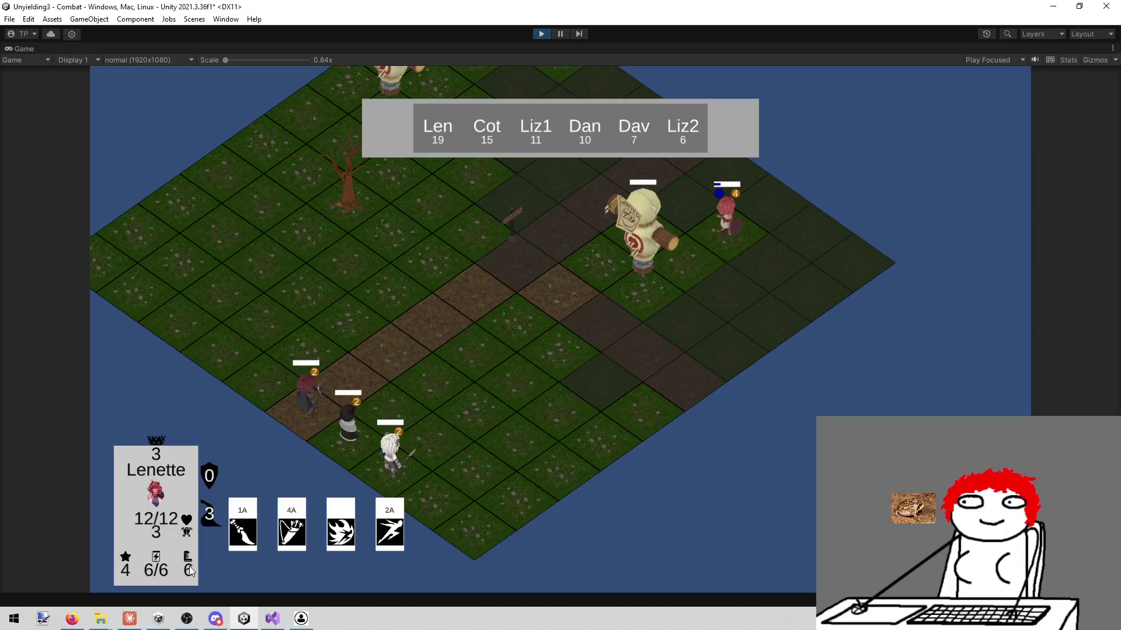
mouse_move(242, 514)
left_click(542, 33)
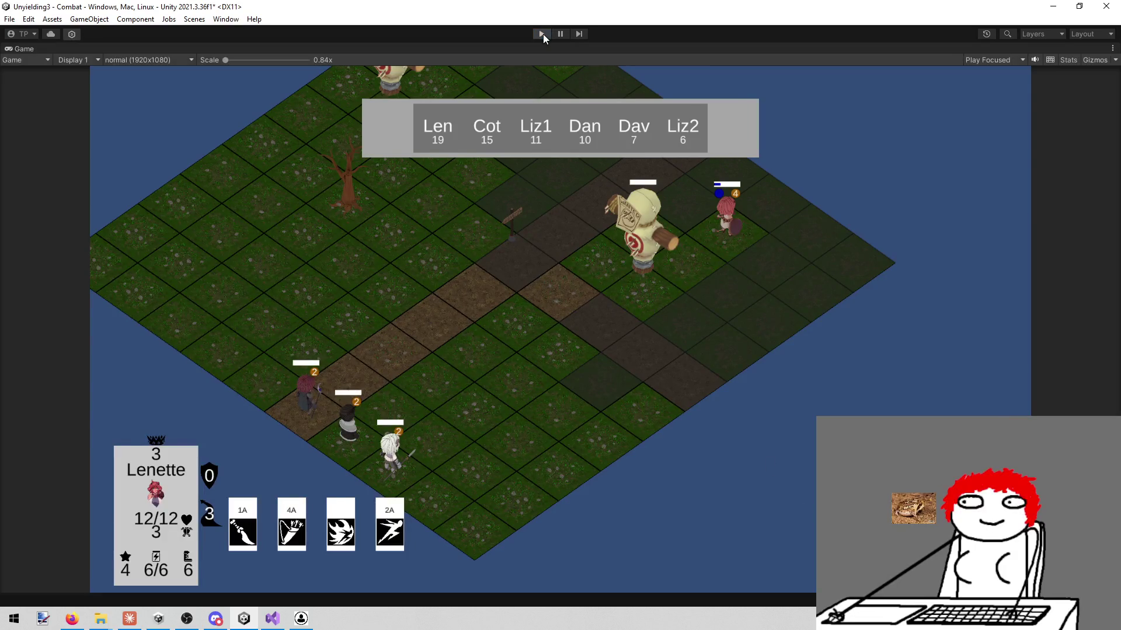
- Search the Project for 'button' and open the Action Button prefab
left_click(636, 383)
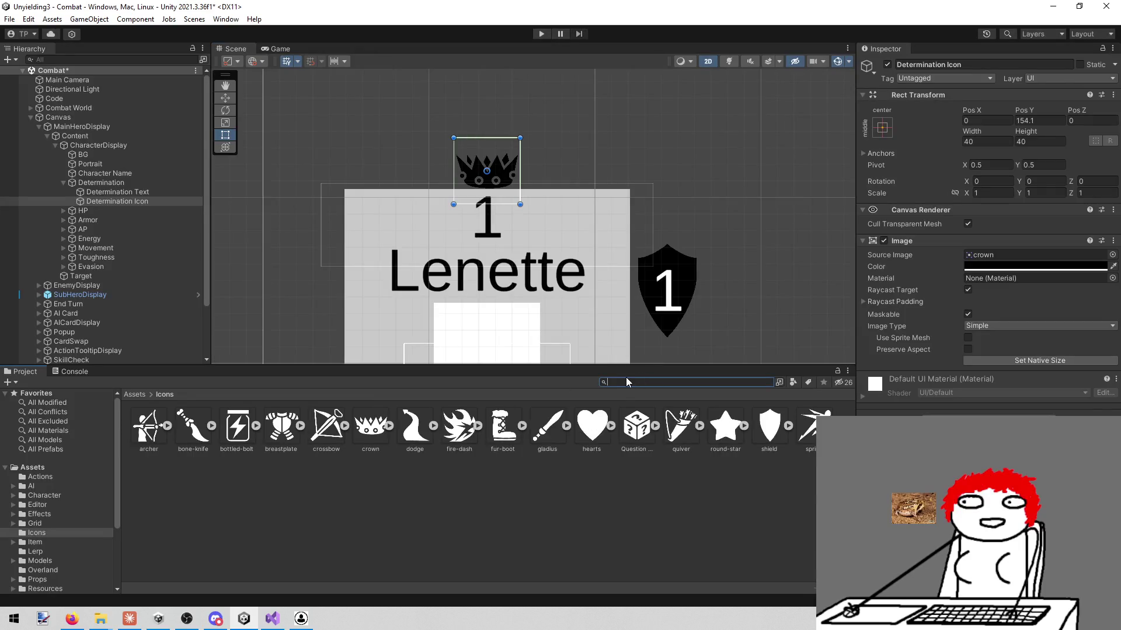
type("button")
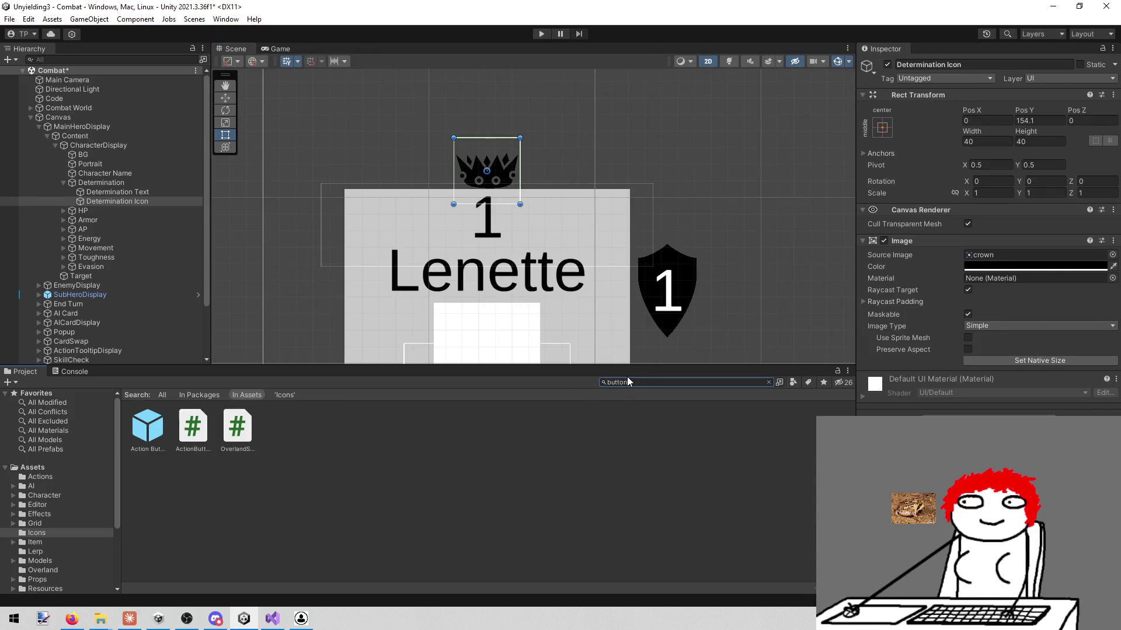
double_click(147, 431)
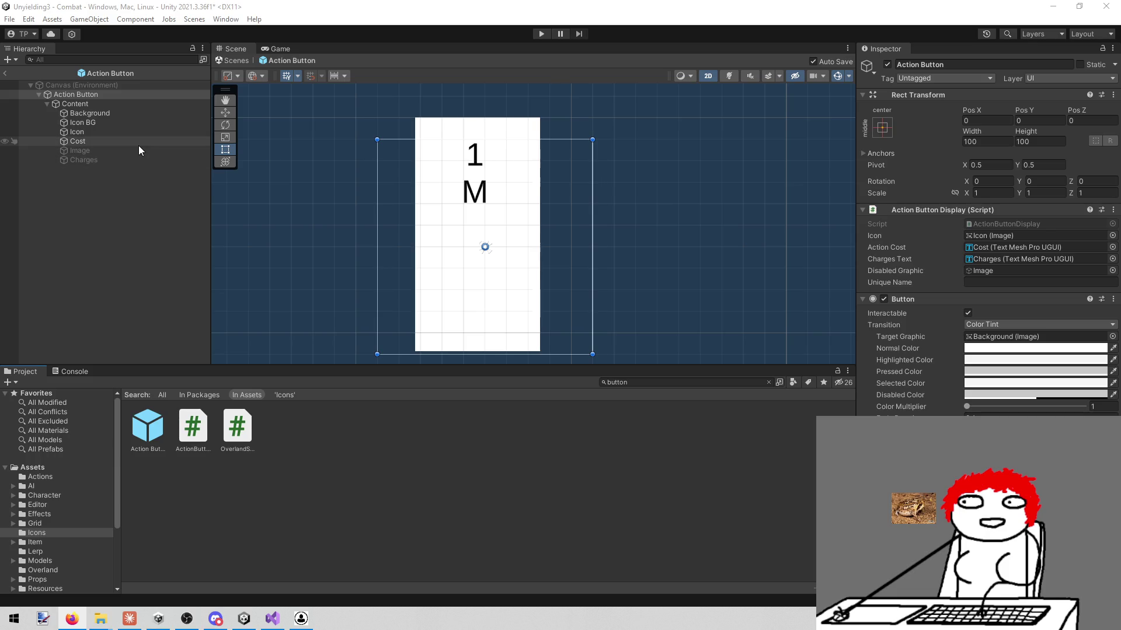
- Inspect the prefab's Icon and Cost children, then select Content
left_click(134, 208)
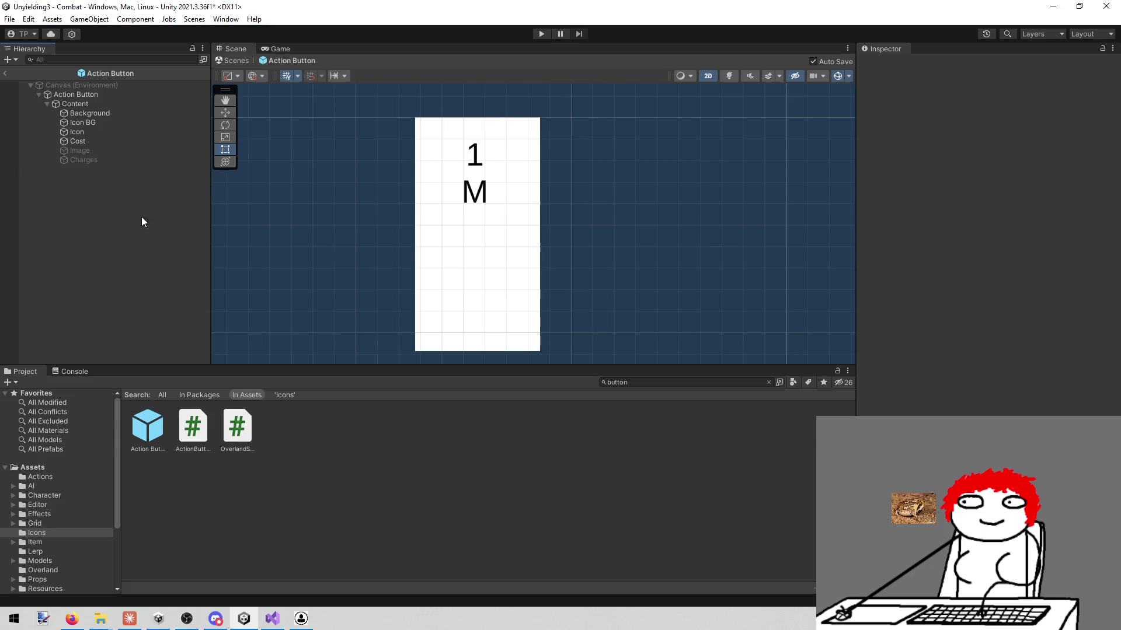
left_click(107, 132)
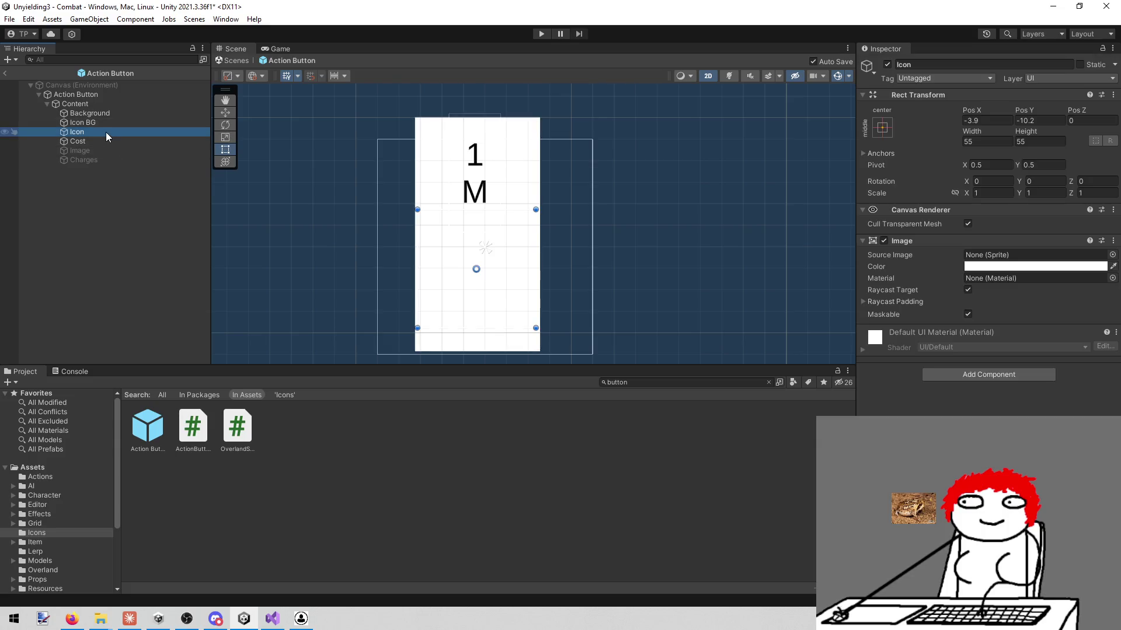
left_click(107, 141)
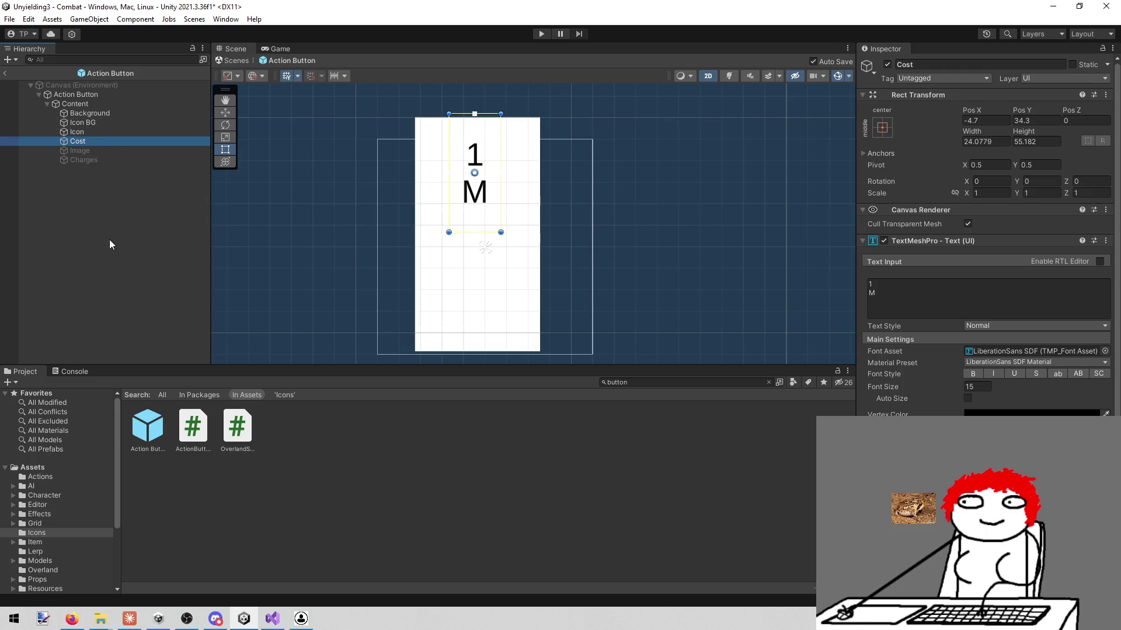
left_click(122, 103)
- Add an empty child under Content and inspect the Icon, Icon BG and Cost objects
right_click(118, 106)
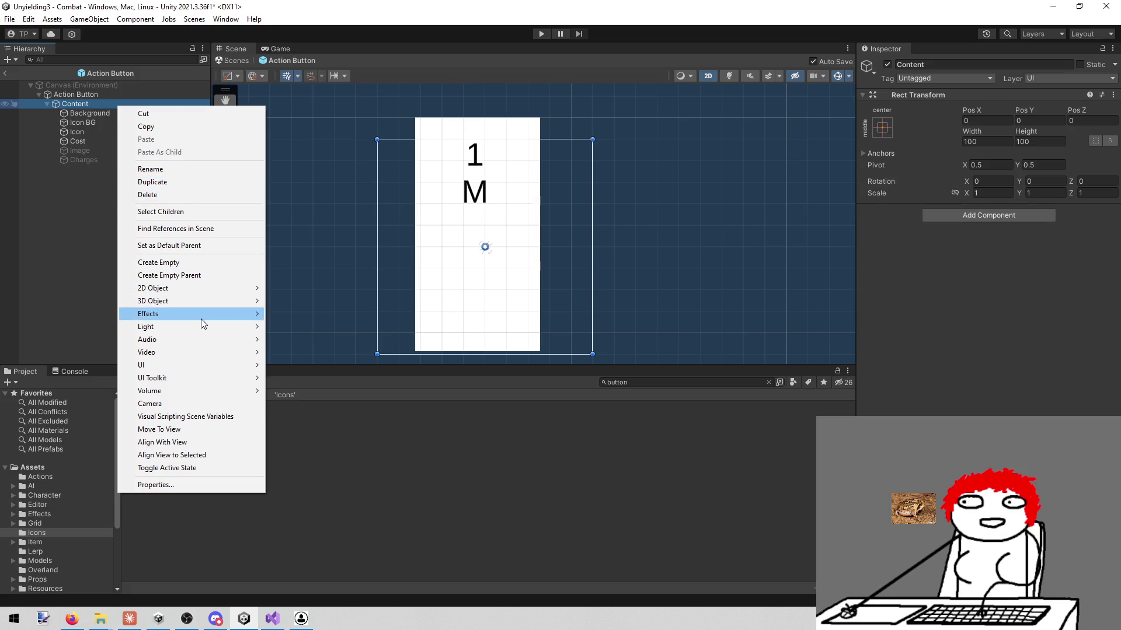
left_click(192, 261)
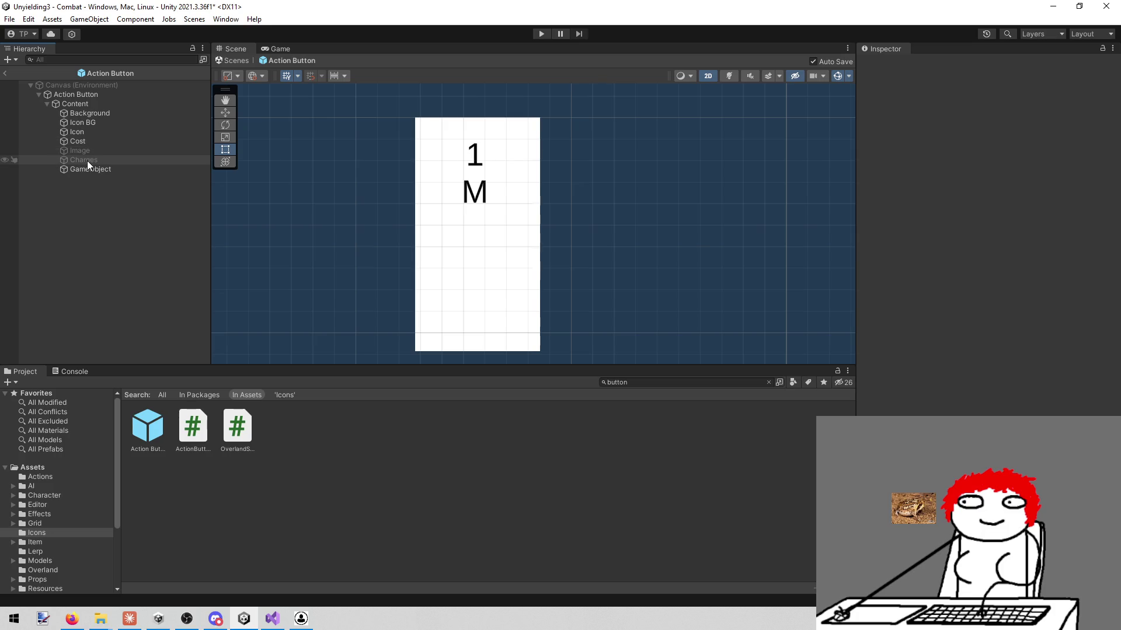
left_click(93, 132)
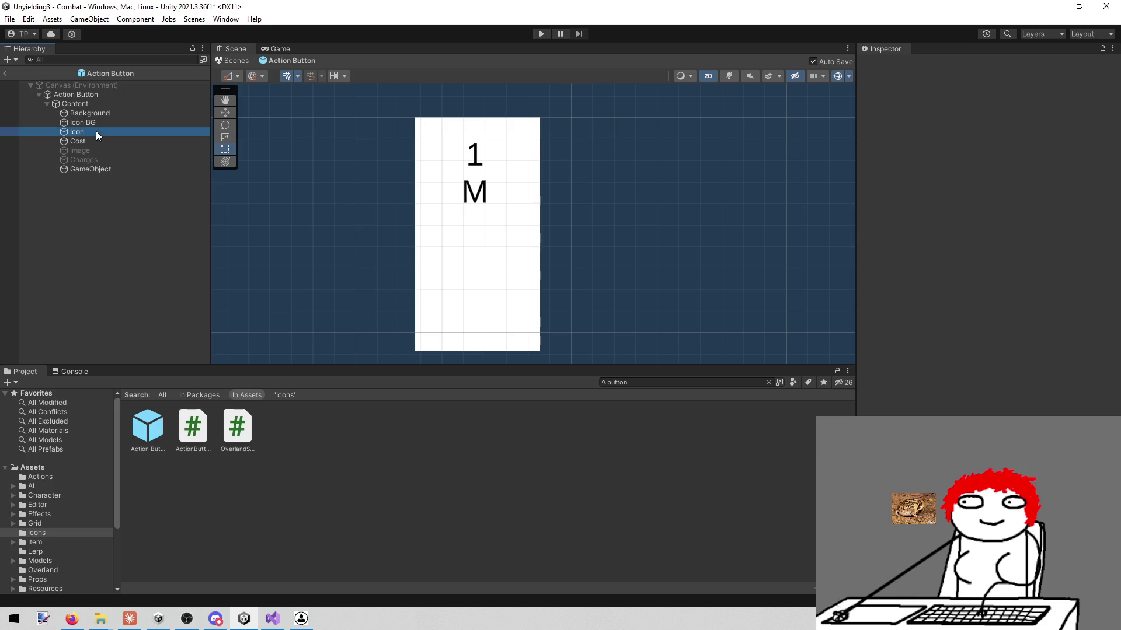
left_click(101, 121)
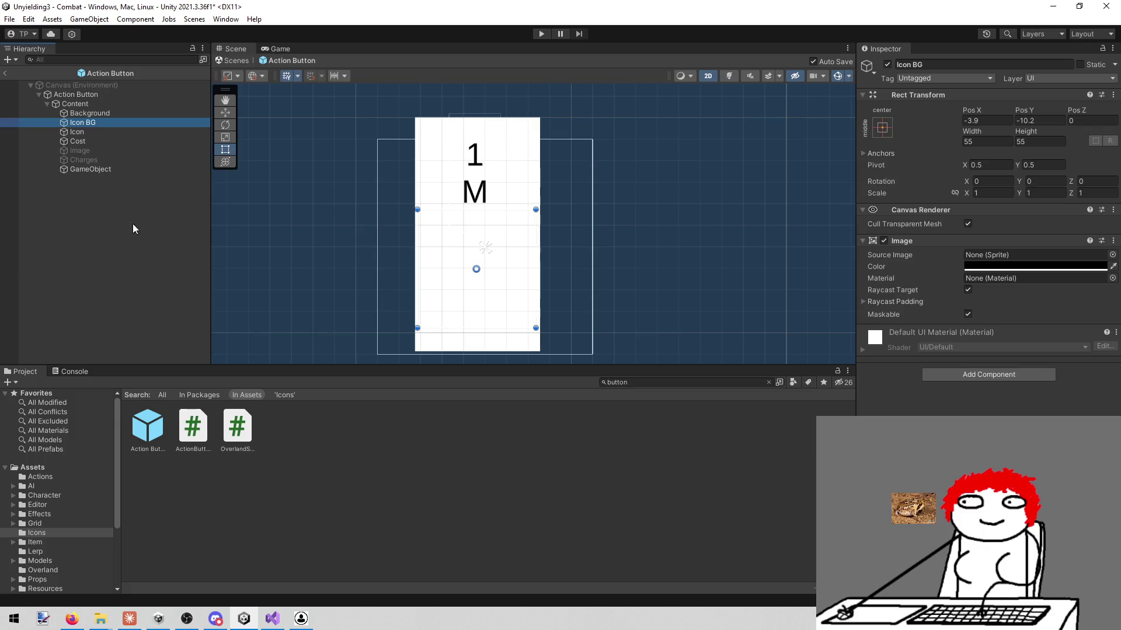
left_click(138, 132)
left_click(134, 138)
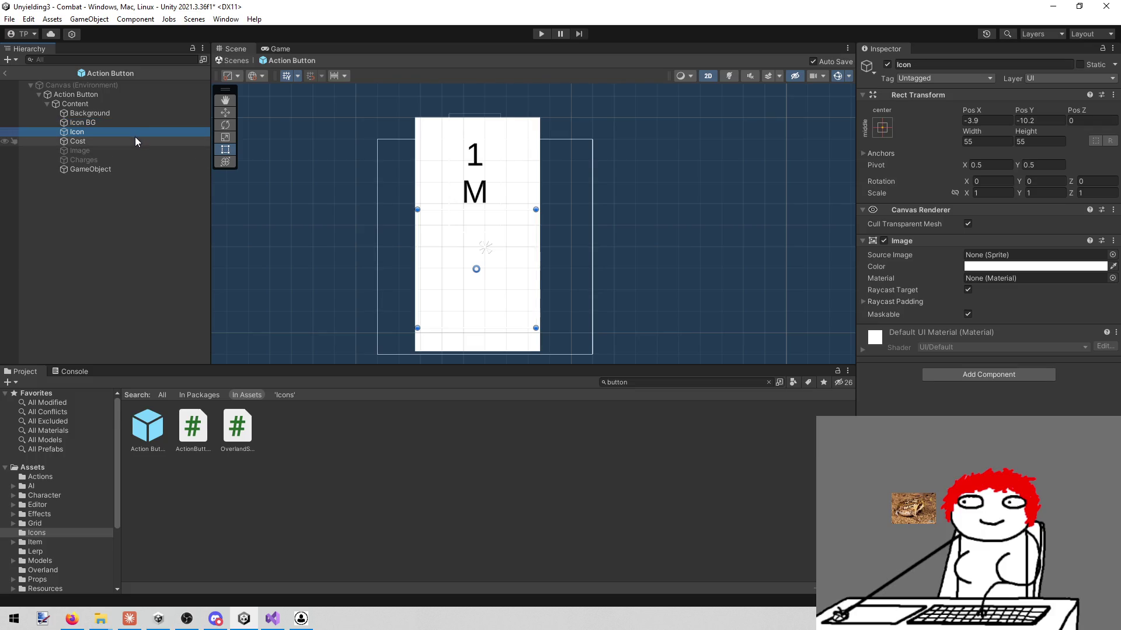
left_click(107, 134)
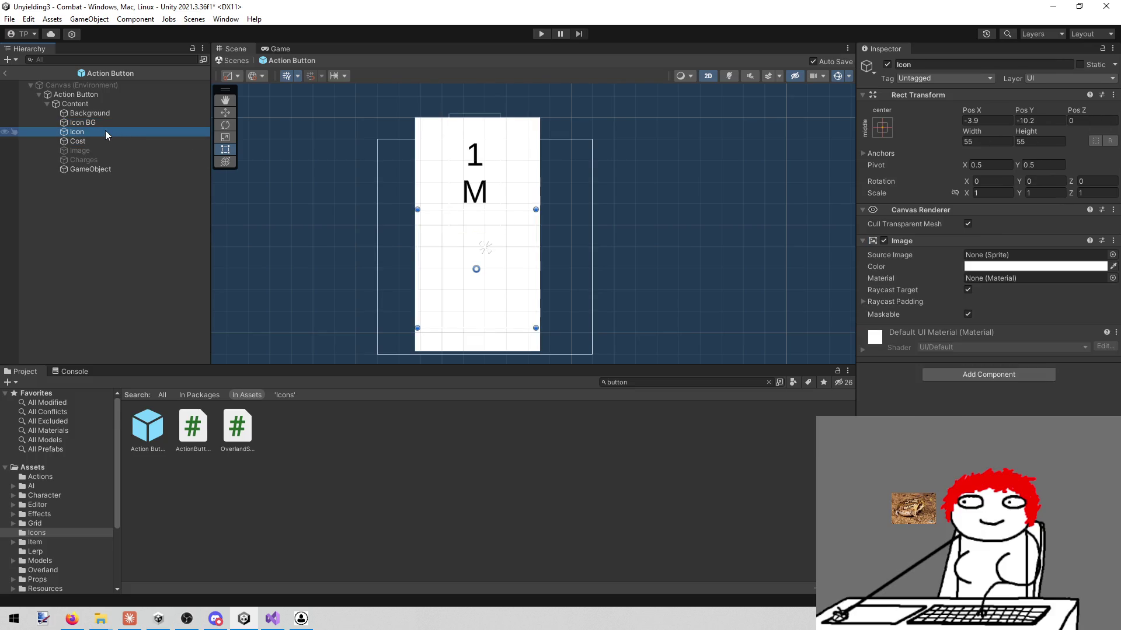
- Delete the Cost text object from the prefab
left_click(101, 140)
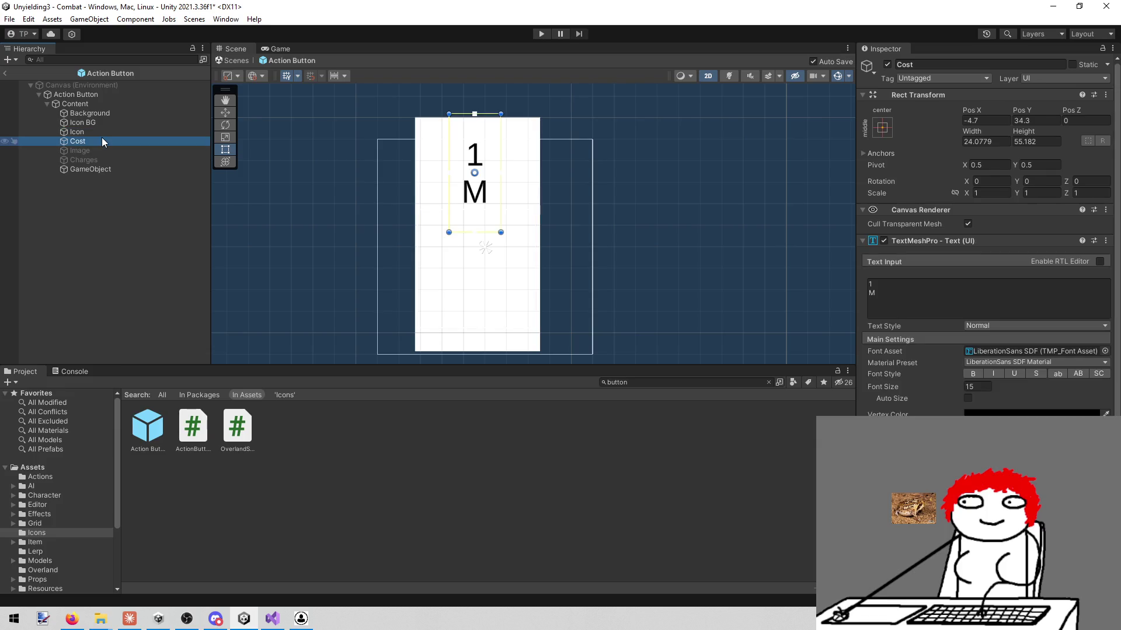
right_click(102, 139)
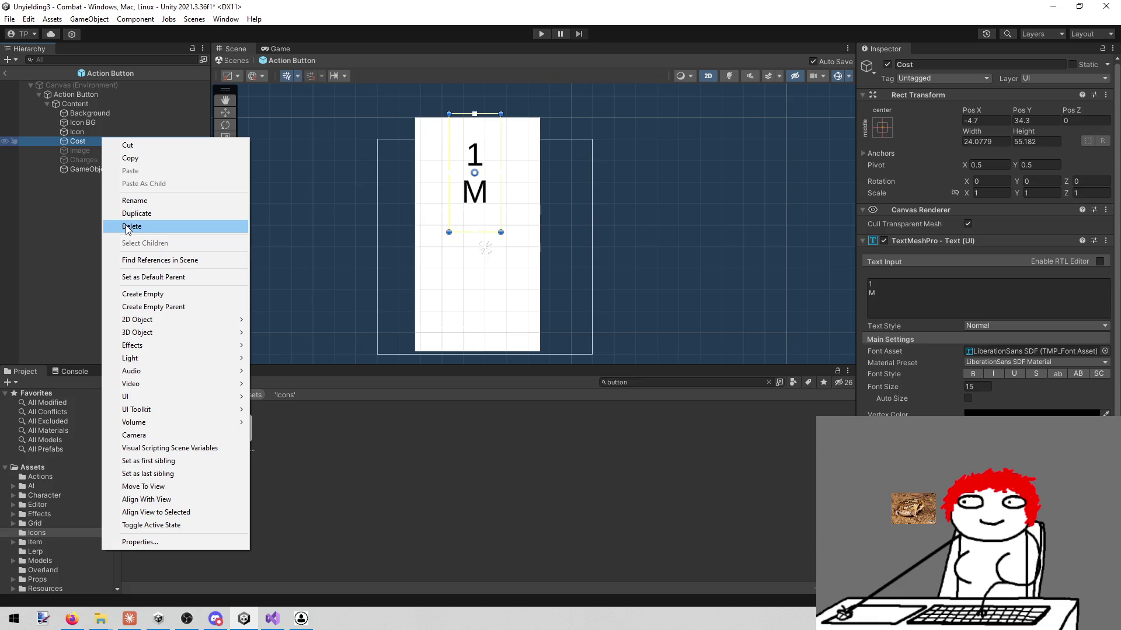
left_click(128, 227)
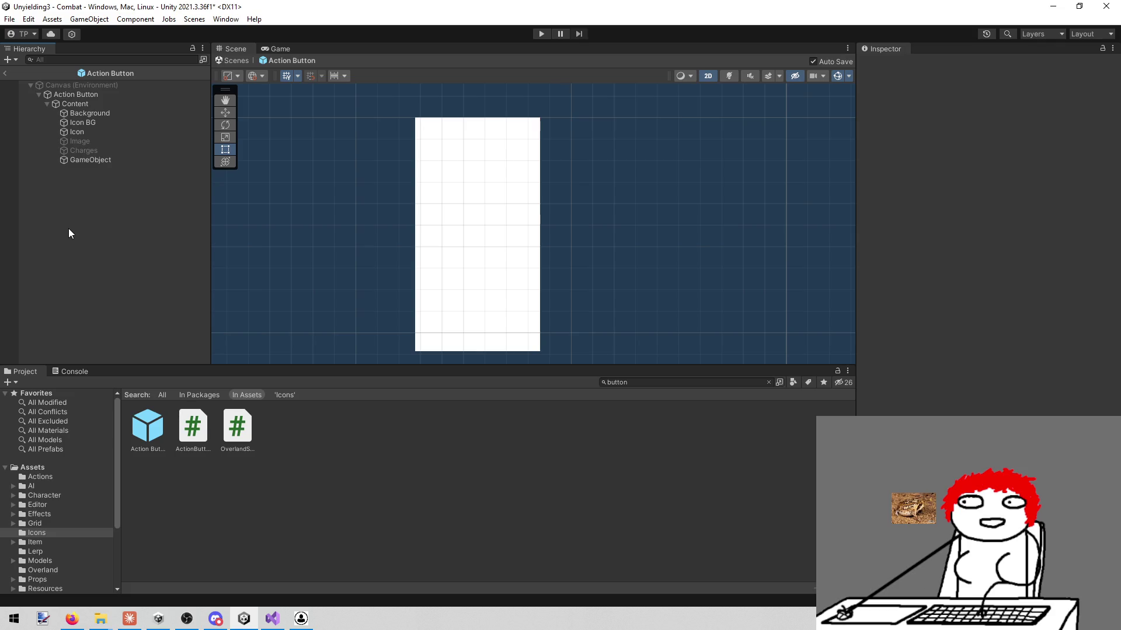
- Rename the new empty GameObject to AP
left_click(114, 159)
left_click(928, 65)
type("AP")
key("Return")
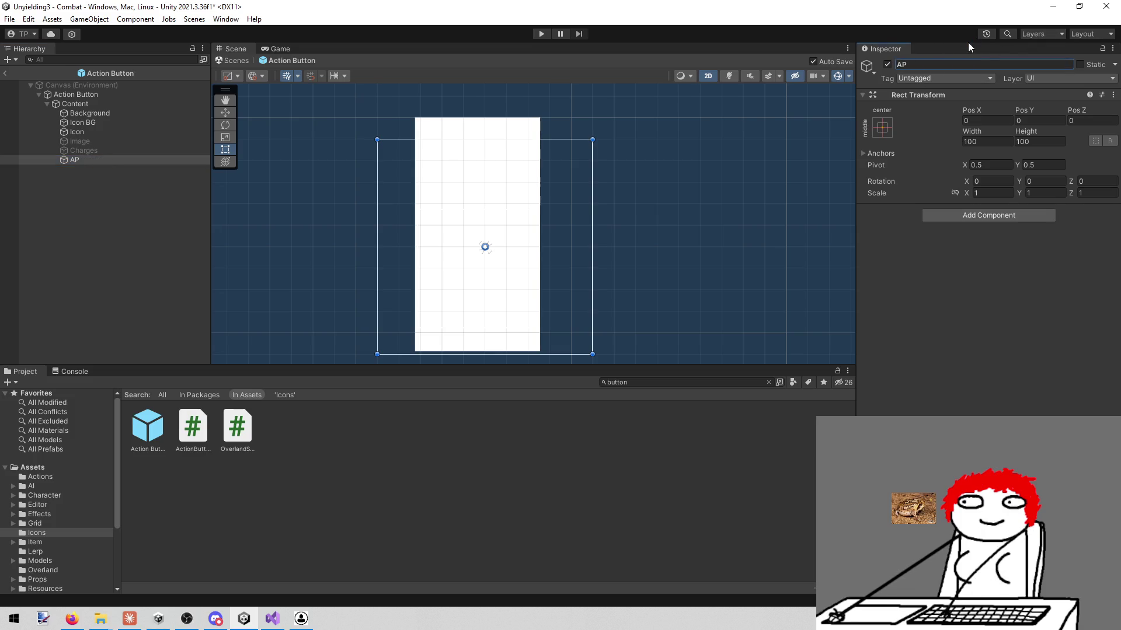
left_click(106, 169)
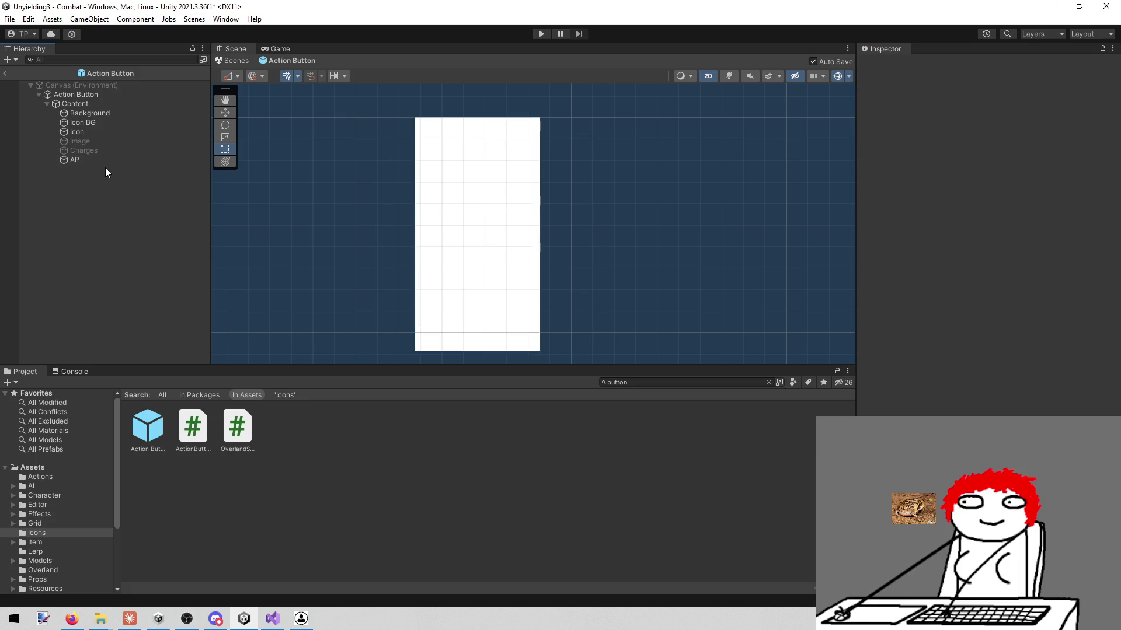
- In the Combat scene, select the AP, Energy and Movement stat objects together
left_click(5, 77)
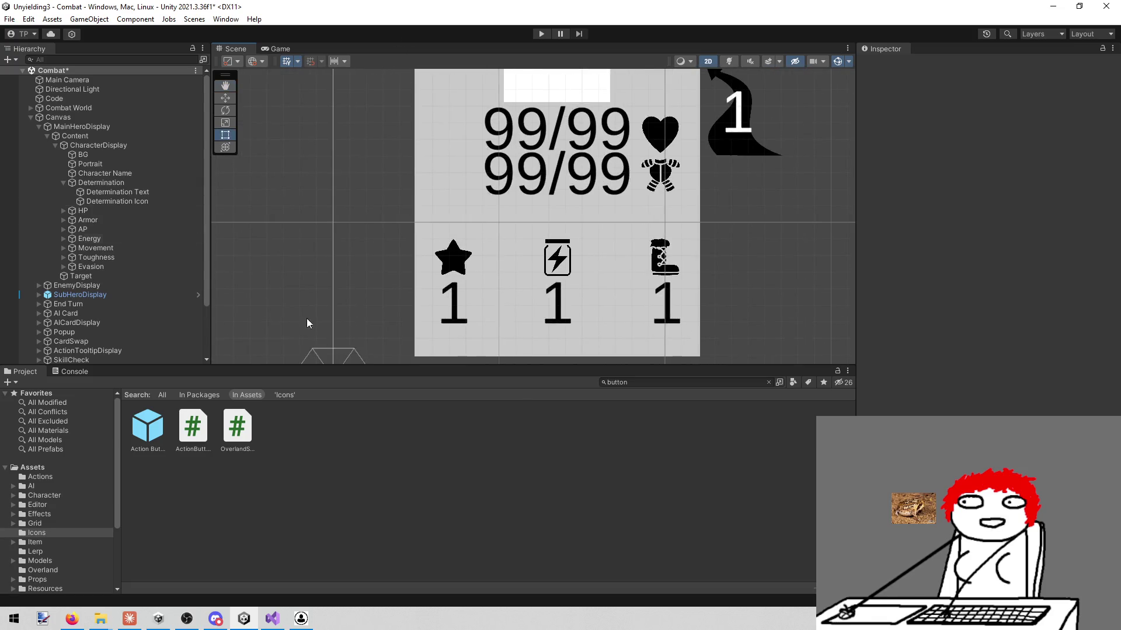
left_click(124, 247)
left_click(117, 240)
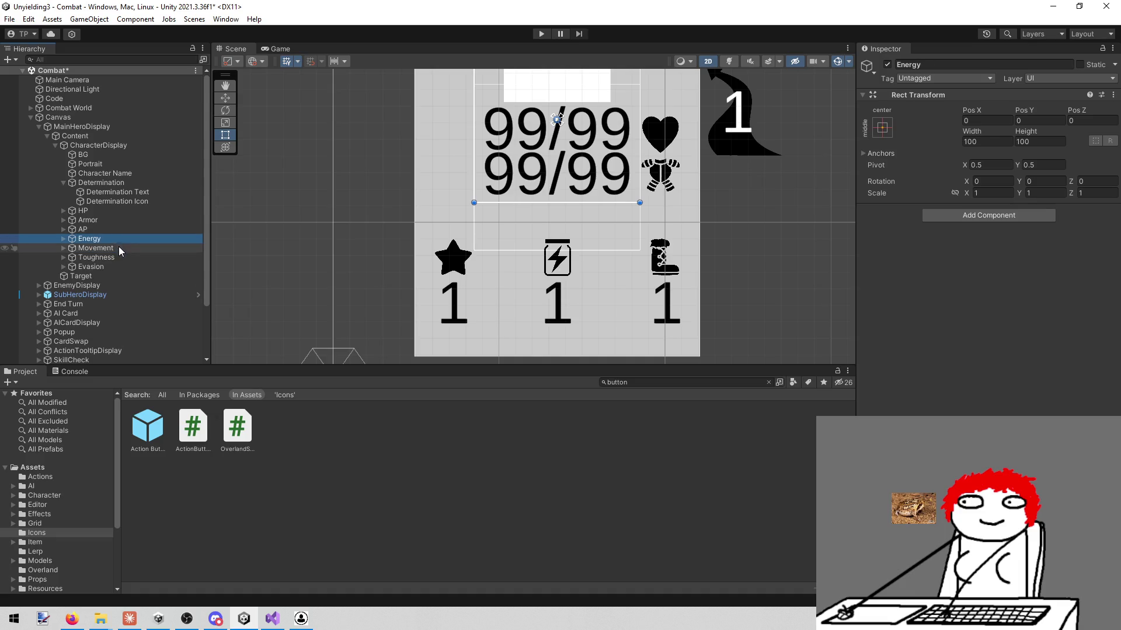
left_click(114, 229)
left_click(110, 238, "ctrl")
left_click(113, 247, "ctrl")
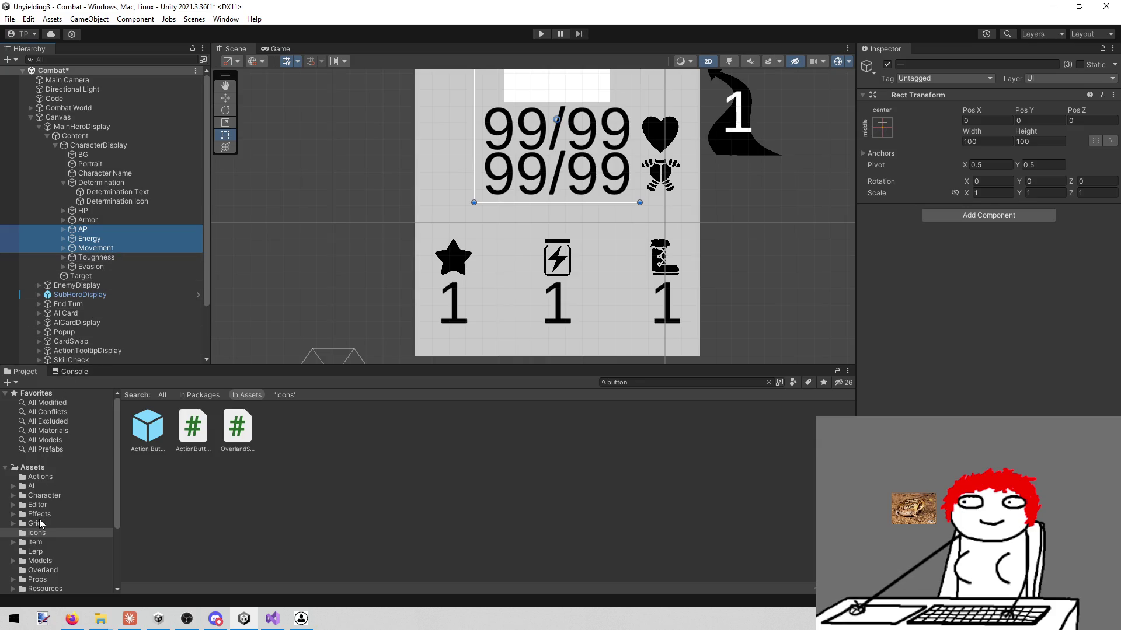
- Reopen the Action Button prefab and delete the old empty AP object
double_click(163, 430)
left_click(76, 161)
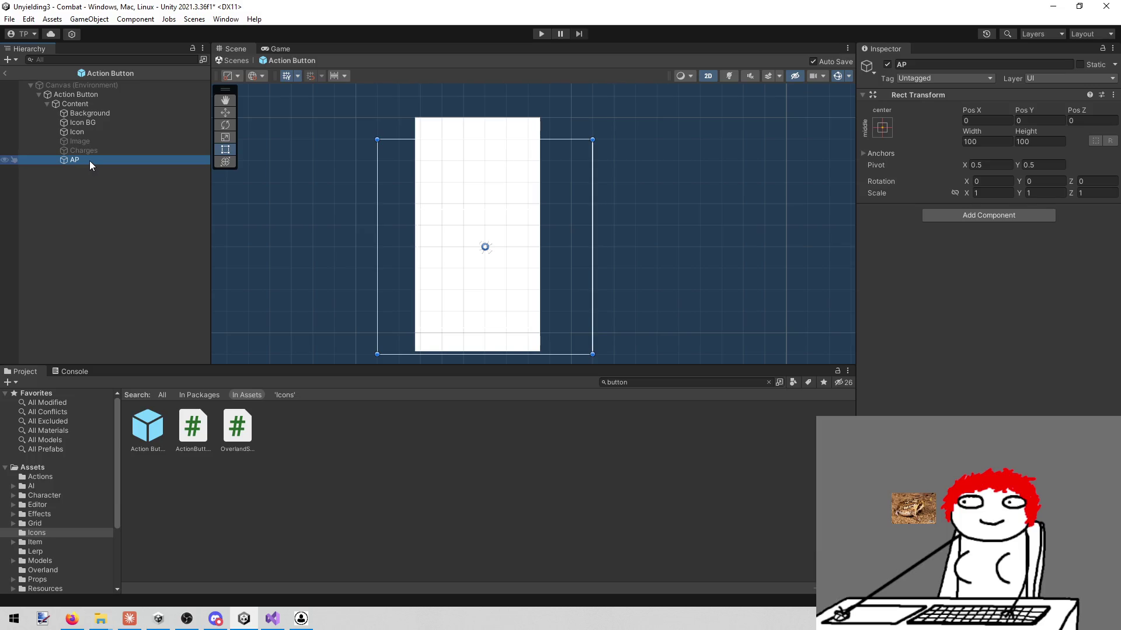
right_click(89, 160)
left_click(135, 250)
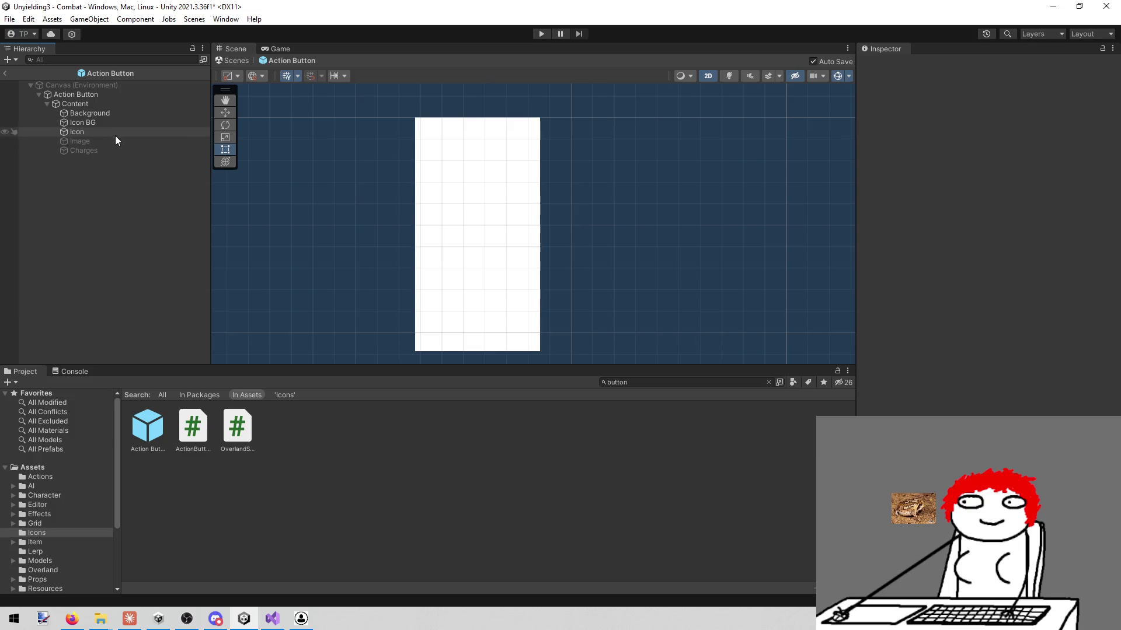
- Paste AP, Energy and Movement into the prefab and parent them under Content
left_click(117, 101)
key("ctrl+v")
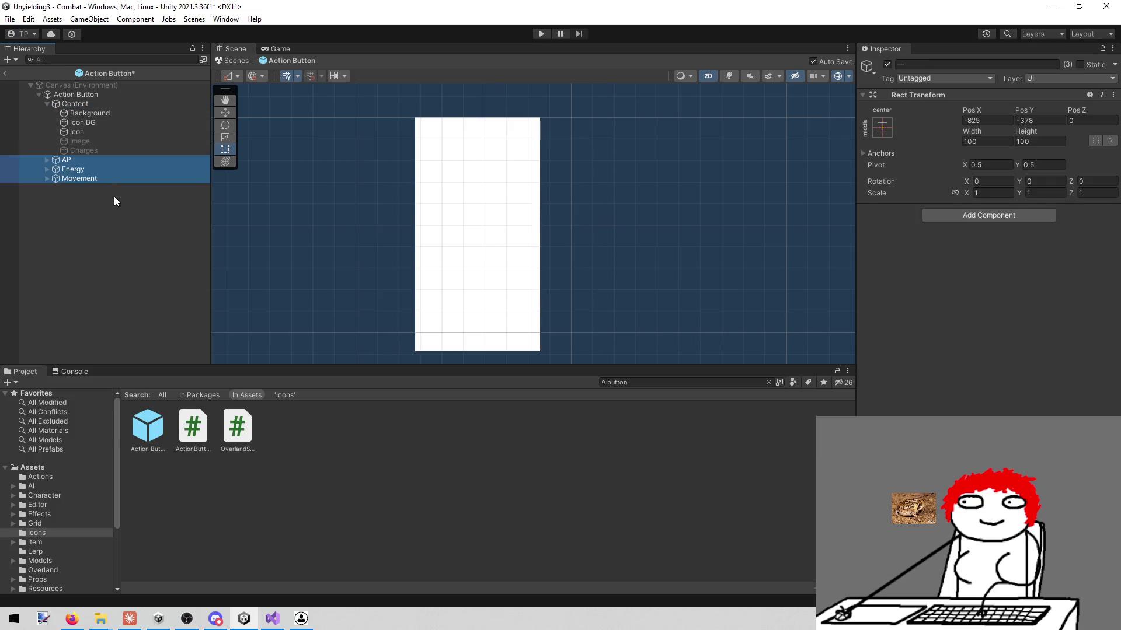
mouse_move(107, 181)
left_mouse_down()
mouse_move(83, 150)
mouse_move(76, 161)
mouse_move(104, 113)
mouse_move(92, 103)
mouse_move(109, 103)
left_mouse_up()
- Move the star, energy and boot cost icons right and up into a row along the card's top
scroll(314, 154, "down", 15)
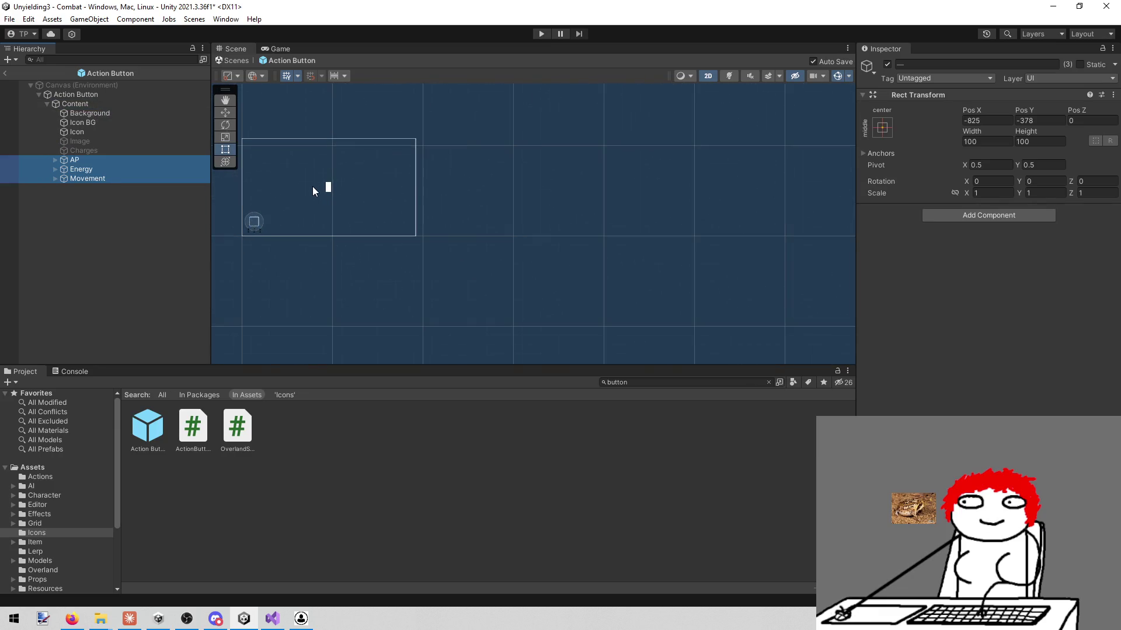
scroll(259, 216, "up", 10)
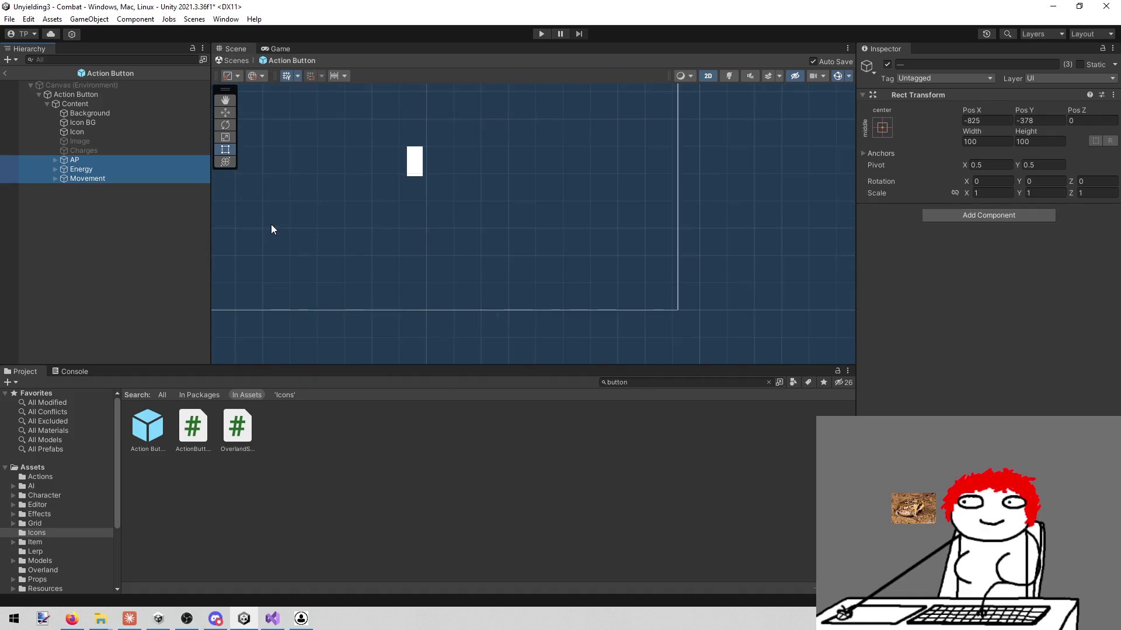
left_click_drag(443, 212, 350, 233)
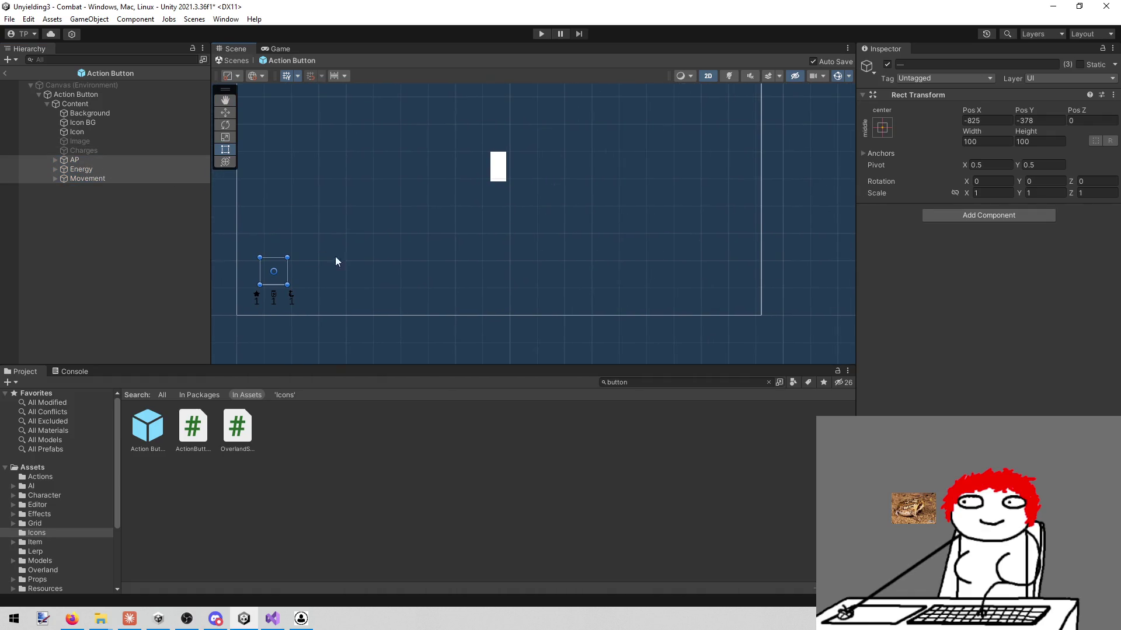
key("w")
mouse_move(318, 272)
left_mouse_down()
mouse_move(535, 272)
mouse_move(492, 235)
mouse_move(499, 119)
left_mouse_up()
scroll(499, 115, "up", 10)
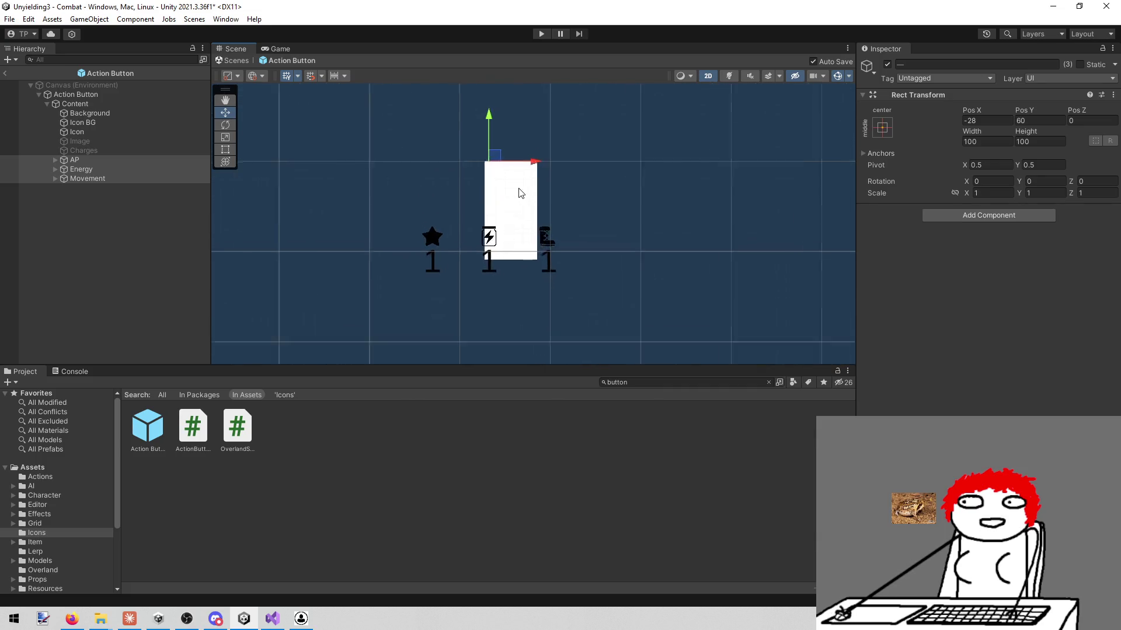
left_click_drag(520, 146, 548, 155)
left_click_drag(506, 96, 495, 7)
scroll(432, 245, "up", 4)
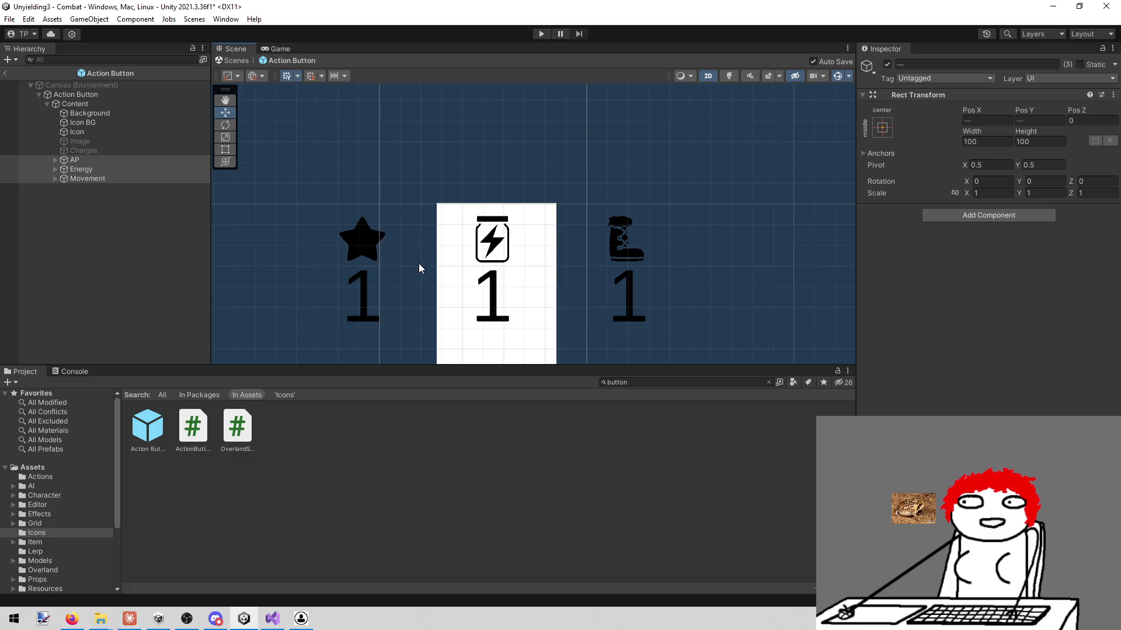
scroll(418, 264, "down", 2)
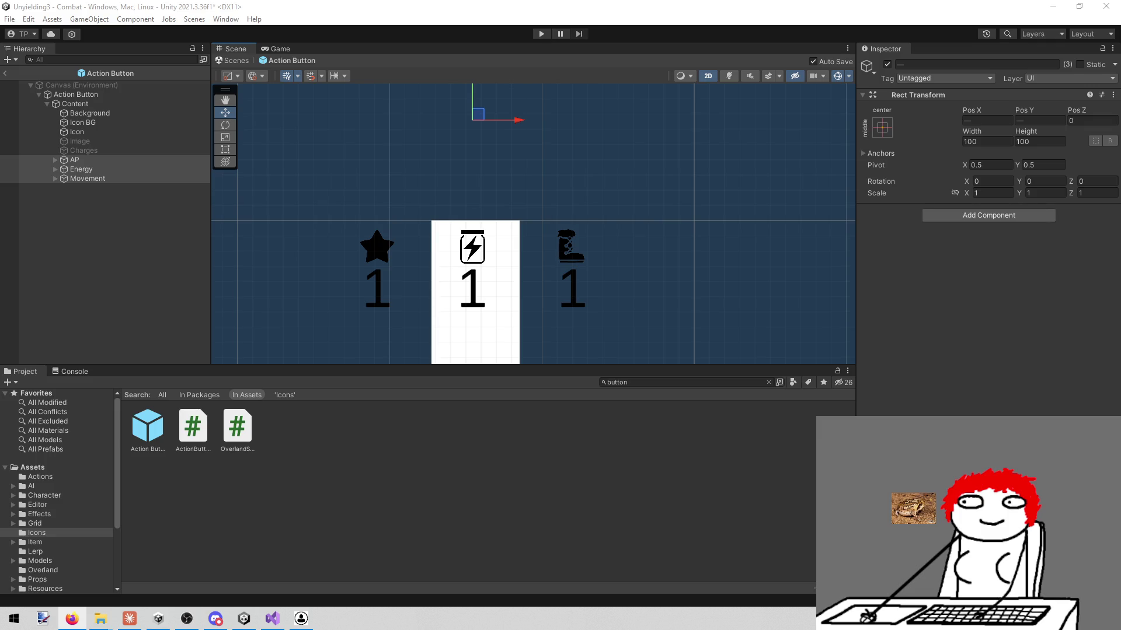
scroll(593, 272, "up", 2)
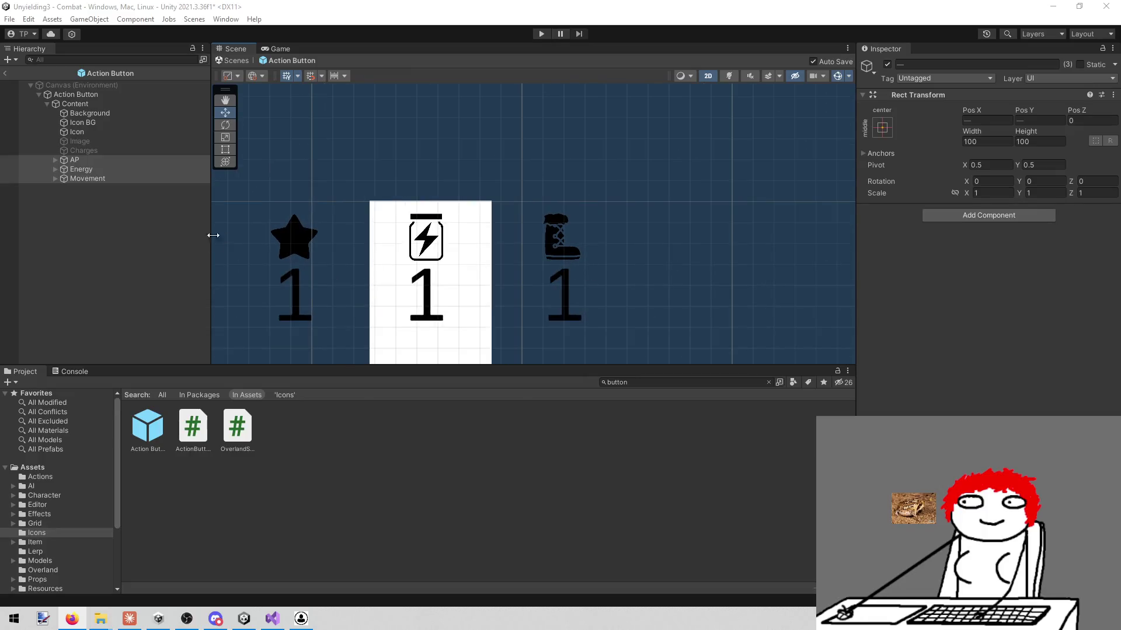
left_click(142, 271)
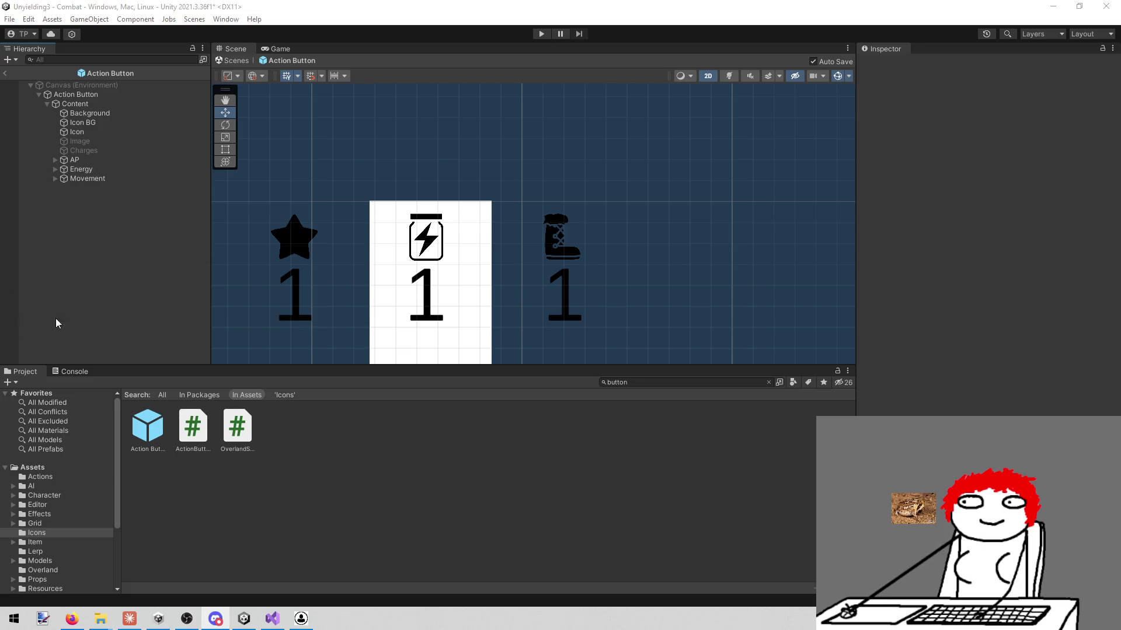
left_click(102, 313)
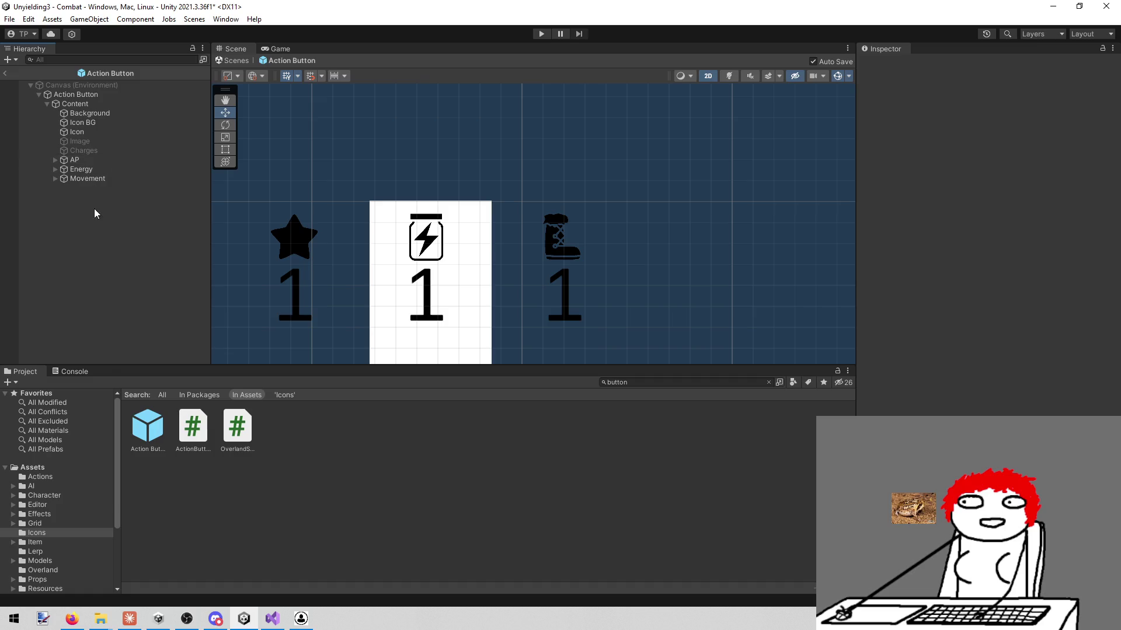
- Run the game and show the NullReferenceException's stack trace in the Console
scroll(368, 280, "up", 2)
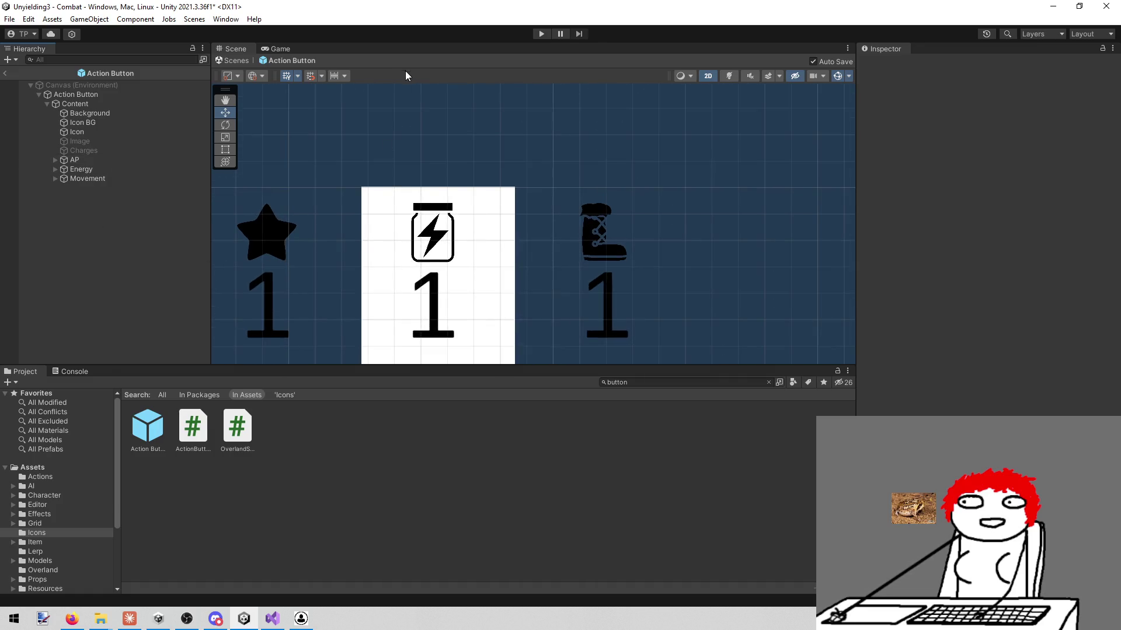
left_click(541, 34)
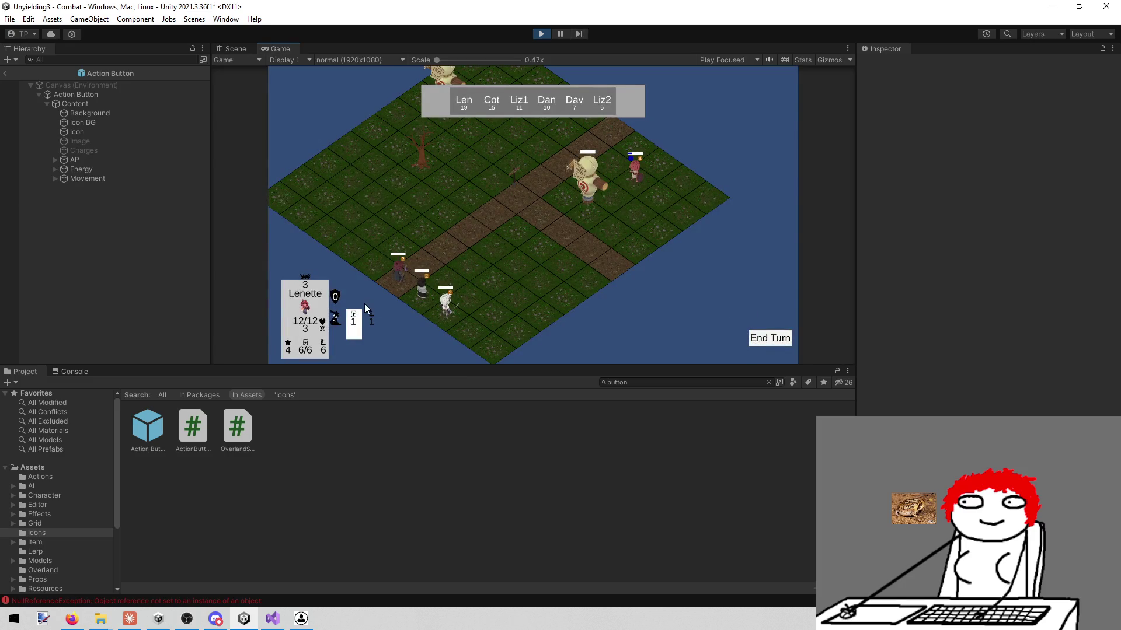
mouse_move(362, 305)
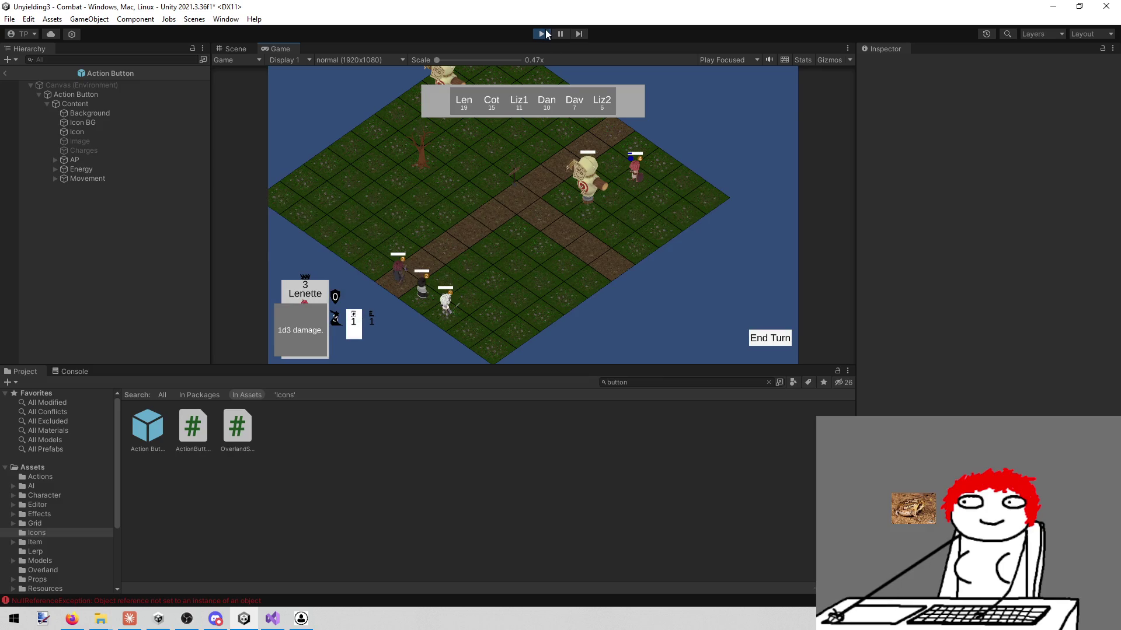
left_click(69, 370)
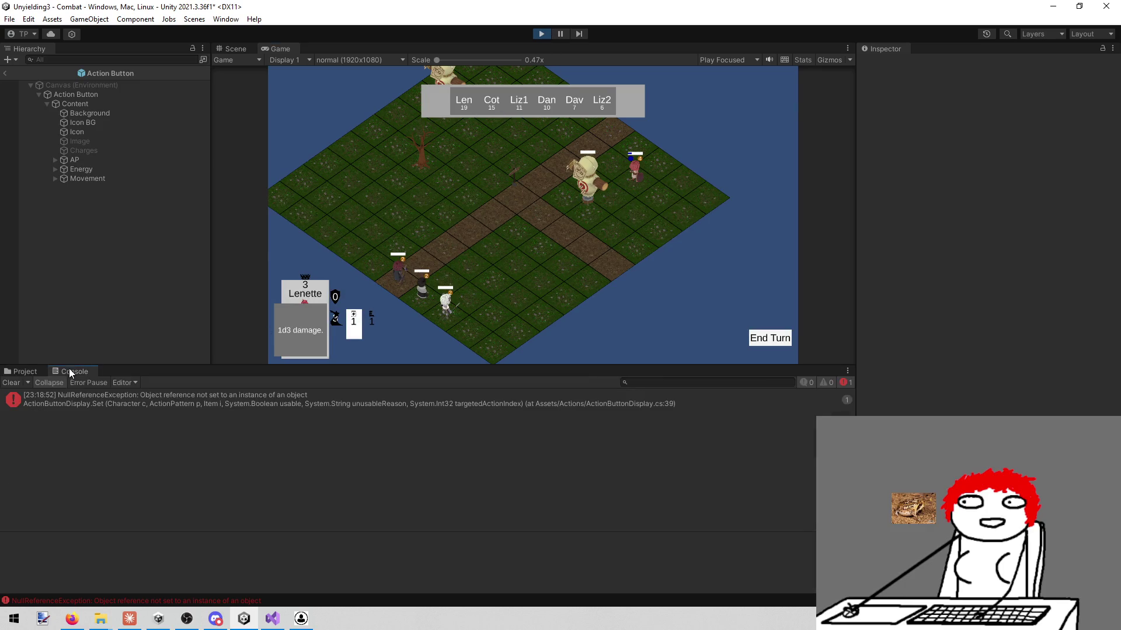
left_click(208, 408)
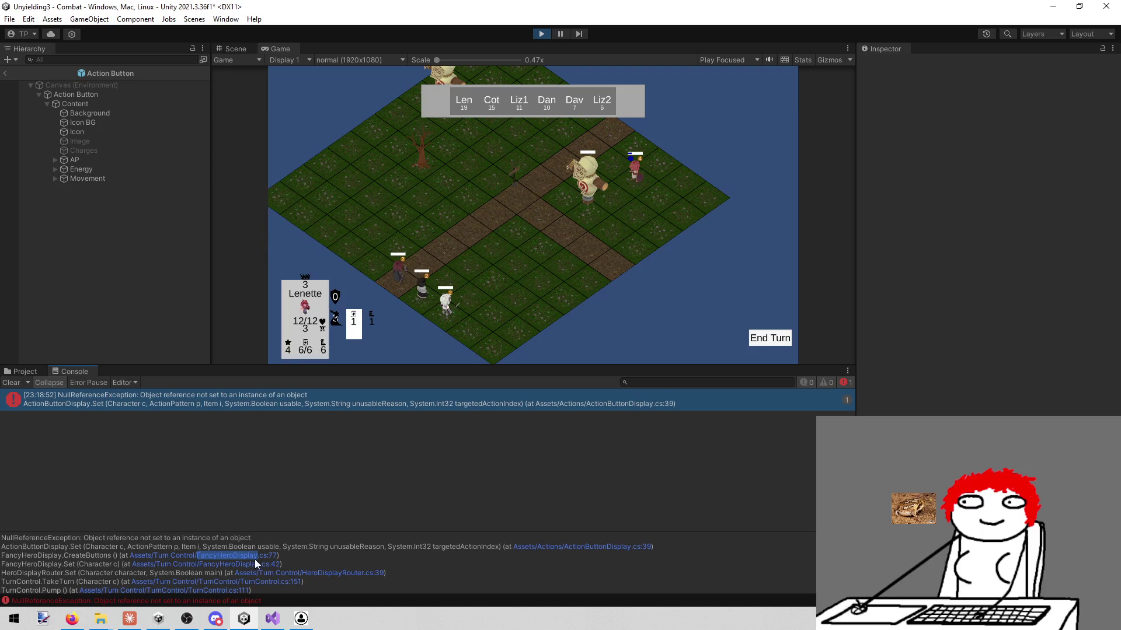
left_click(255, 558)
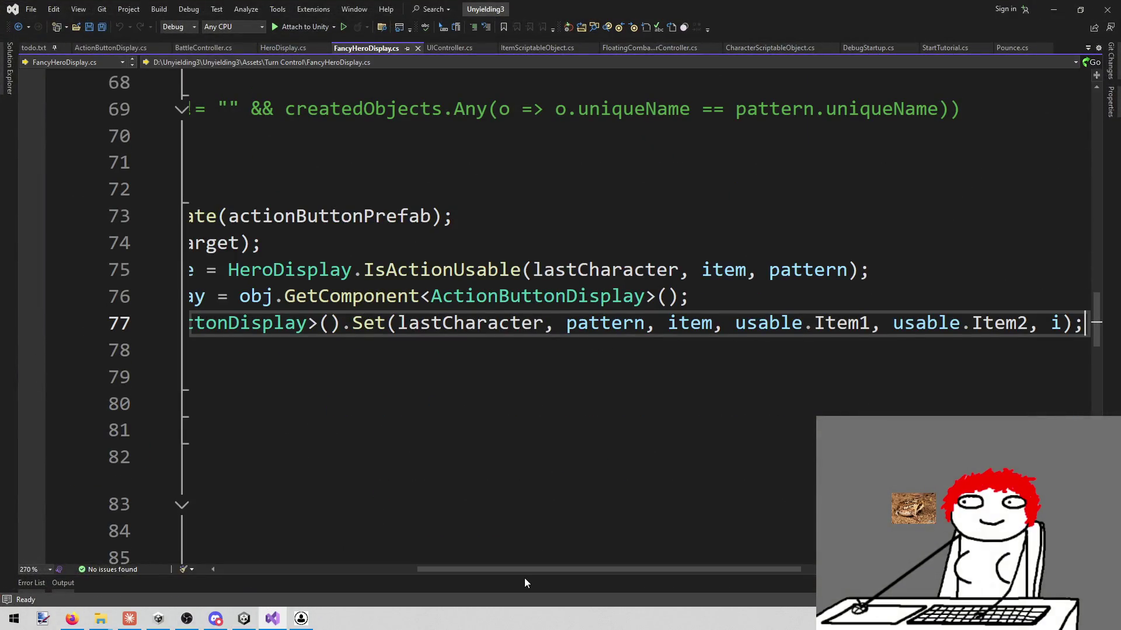
- Comment out the actionCost.text line 39 in ActionButtonDisplay.cs and save the script
mouse_move(443, 569)
left_mouse_down()
mouse_move(194, 572)
mouse_move(331, 573)
mouse_move(290, 571)
left_mouse_up()
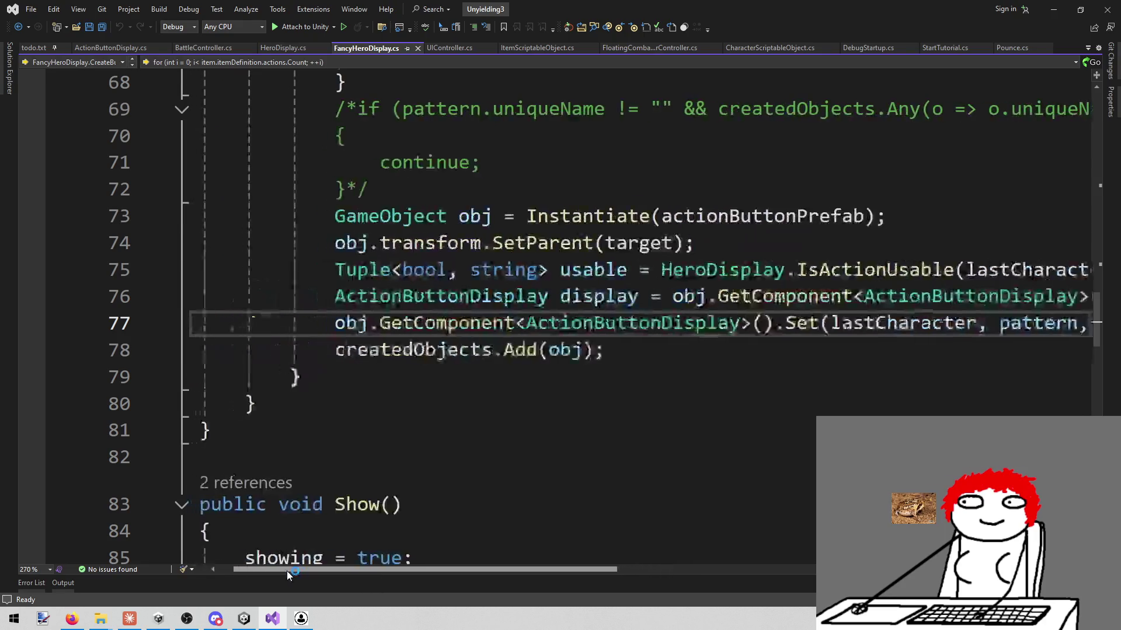
left_click(244, 618)
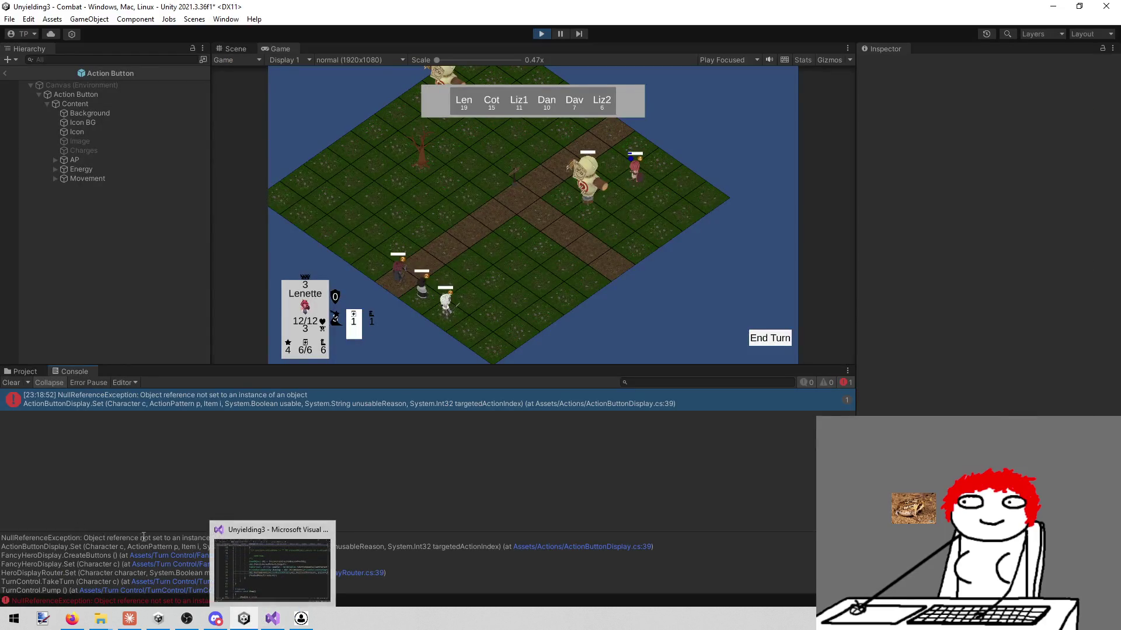
left_click(591, 544)
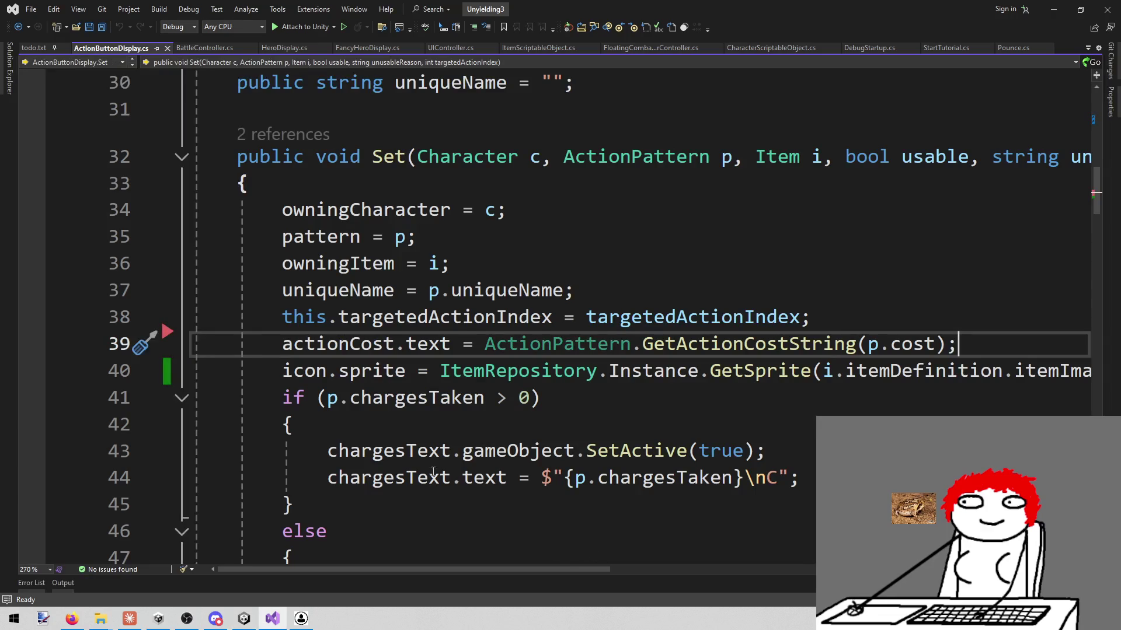
key("Home")
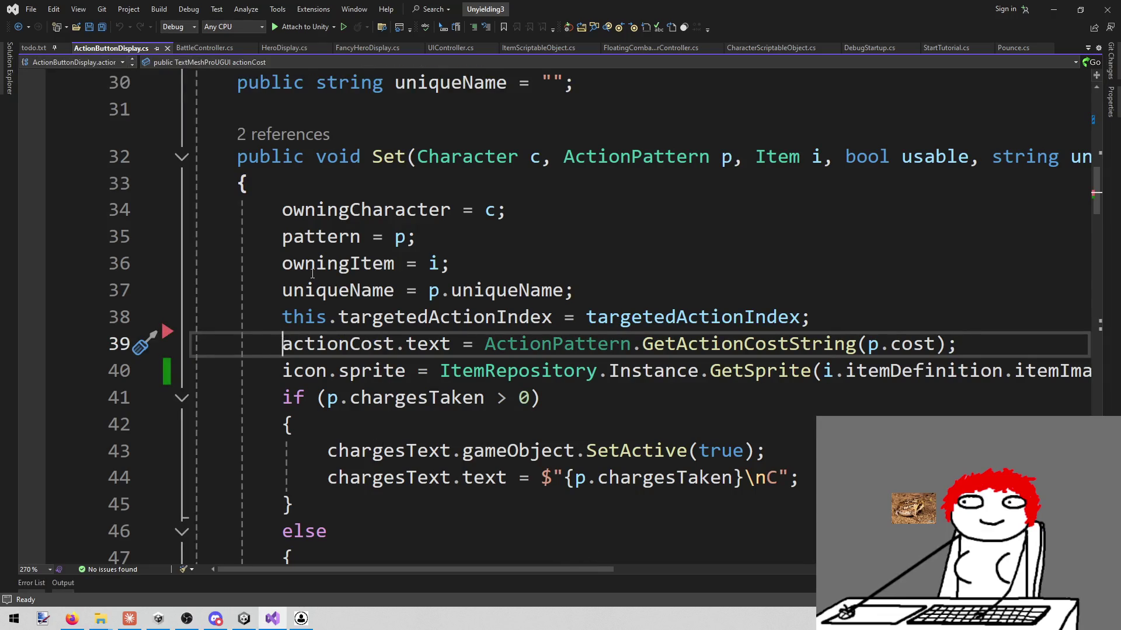
key("ctrl+k")
key("ctrl+c")
key("ctrl+s")
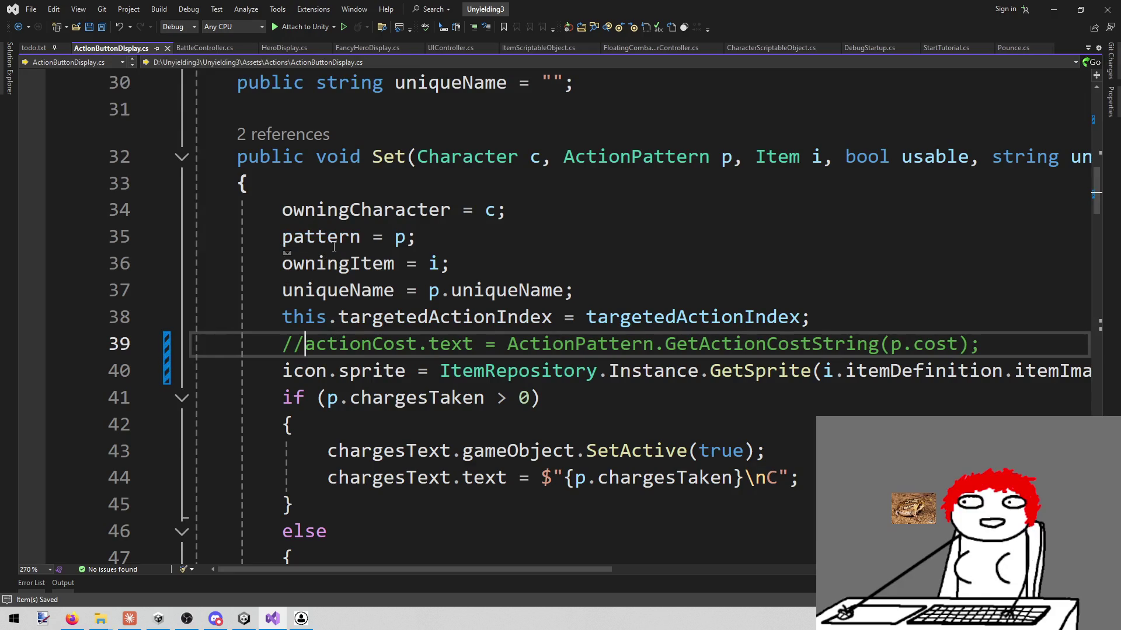
- Return to Unity and stop the running game
left_click(243, 618)
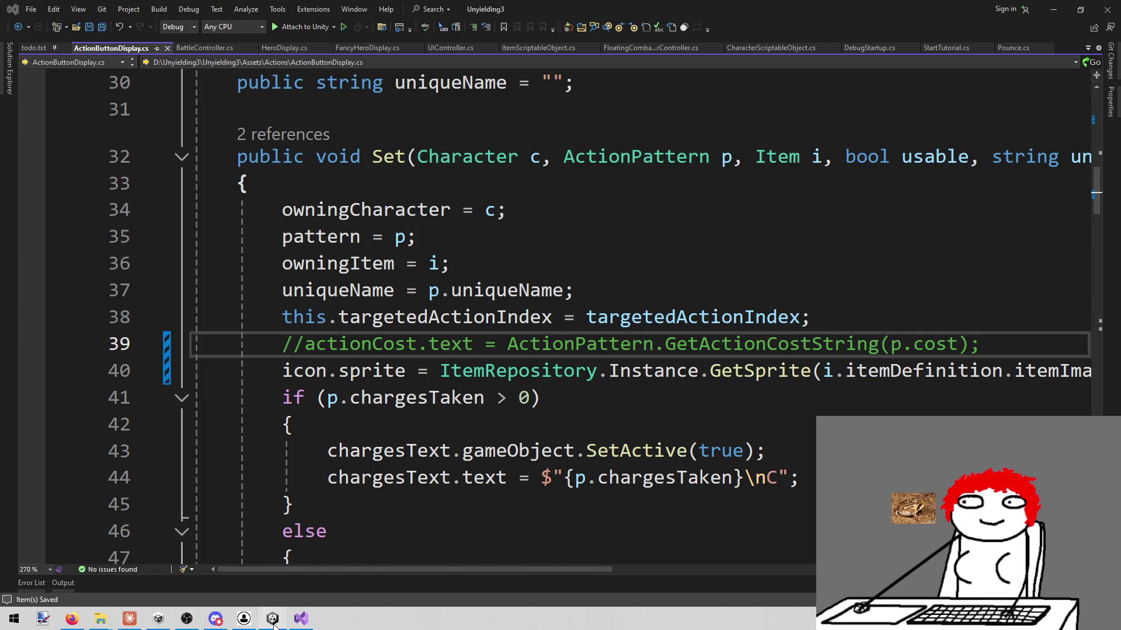
left_click(273, 620)
left_click(546, 33)
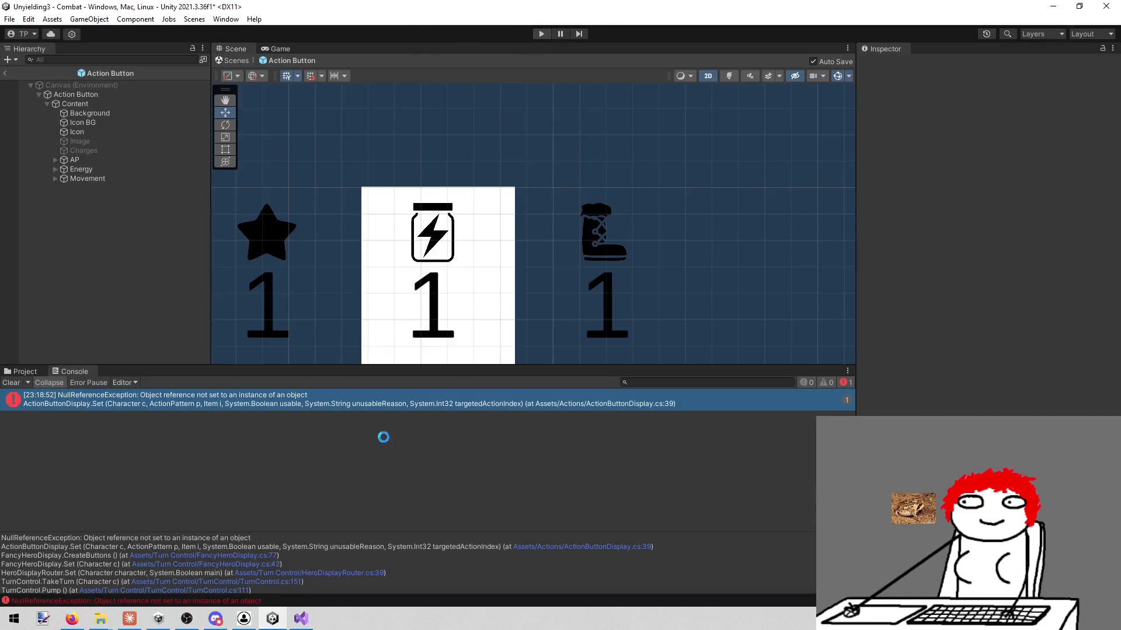
- Play the combat, check the cost icons on the action buttons in a maximized Game view, then stop
mouse_move(301, 619)
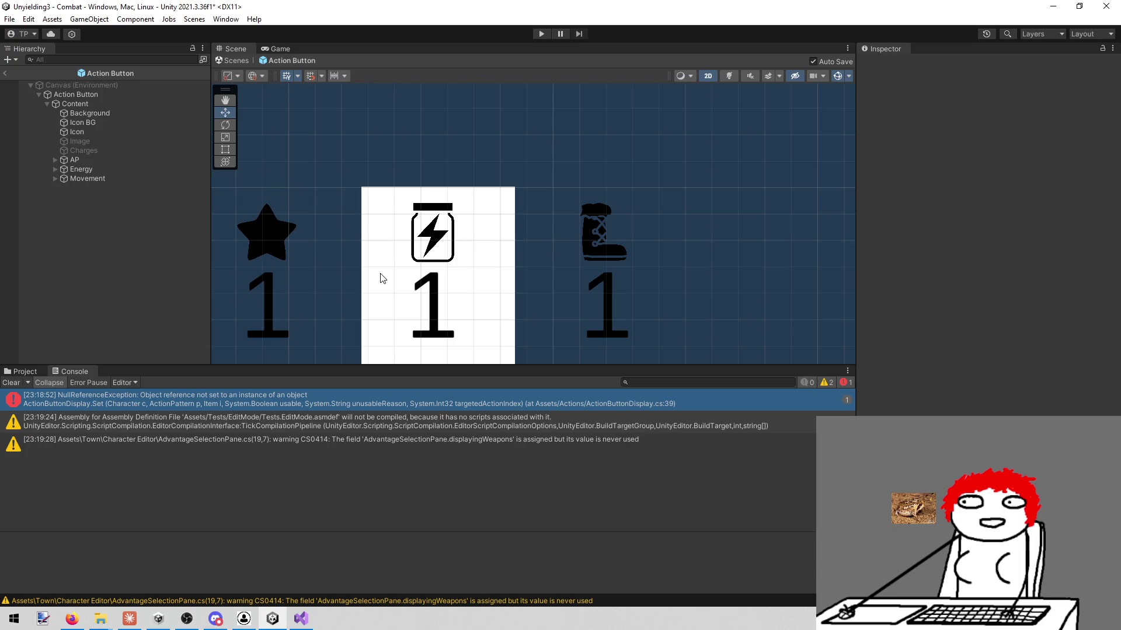
left_click(539, 34)
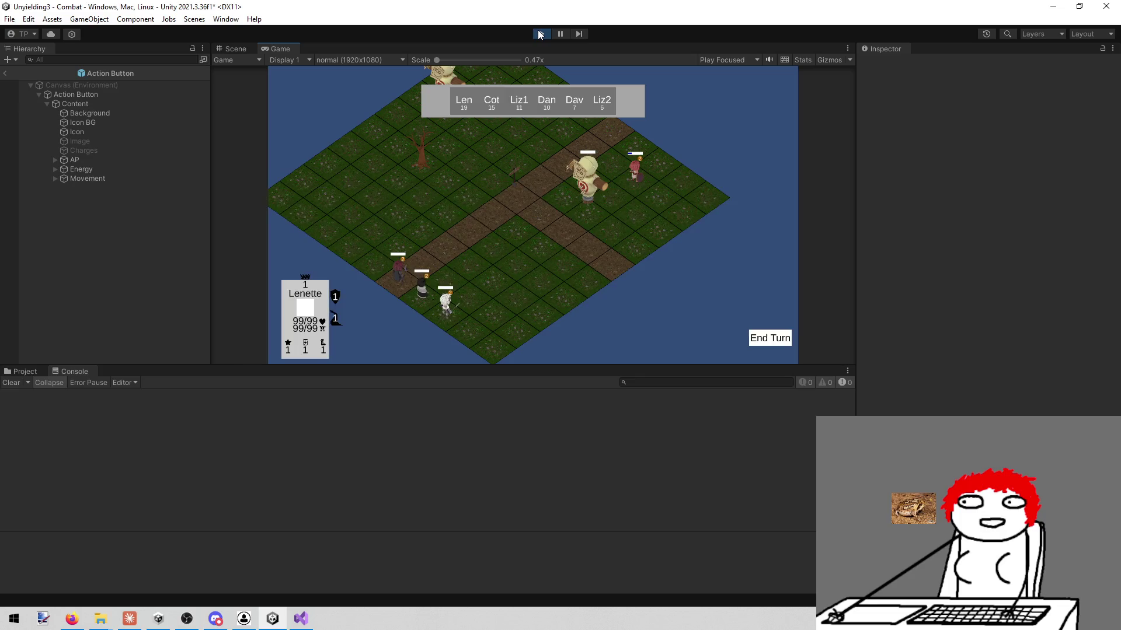
left_click(766, 338)
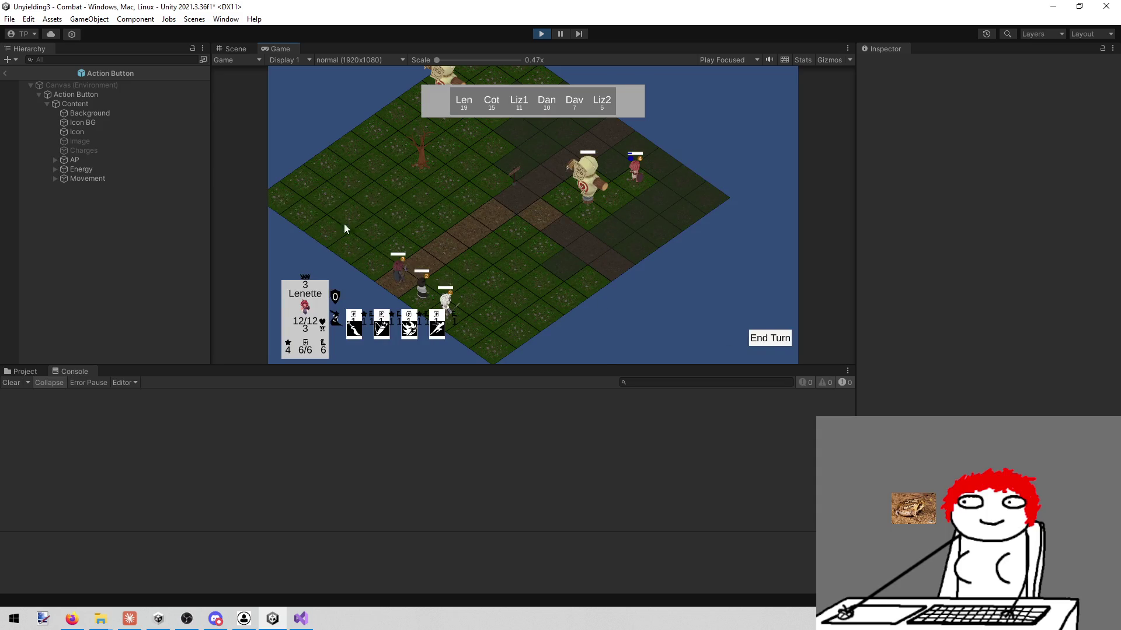
left_click(233, 48)
left_click(279, 50)
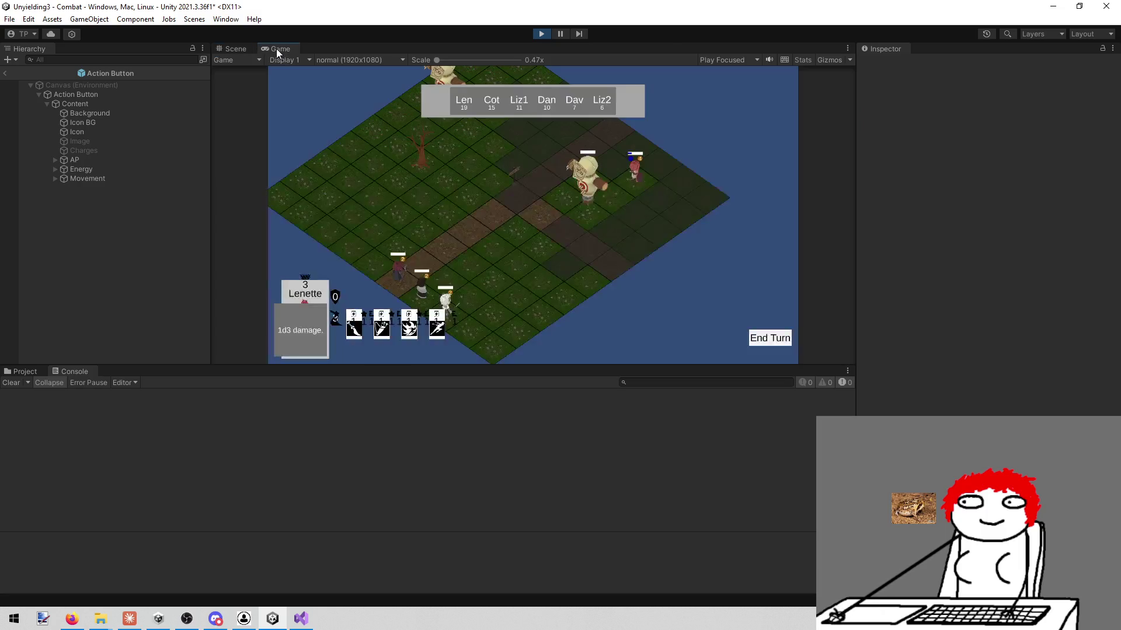
right_click(275, 45)
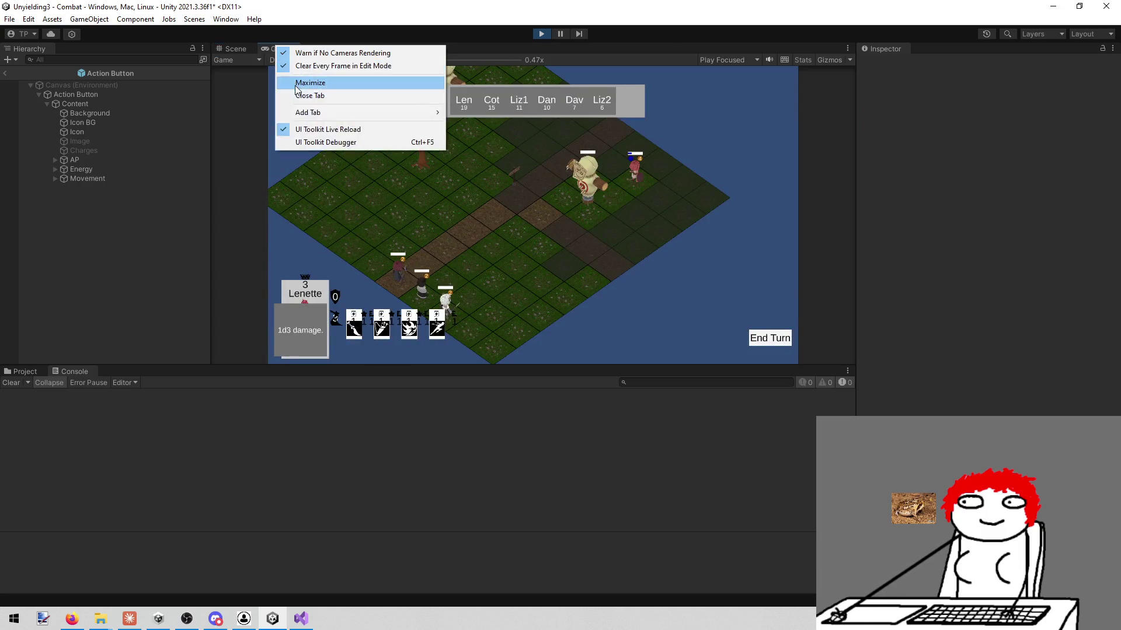
left_click(296, 85)
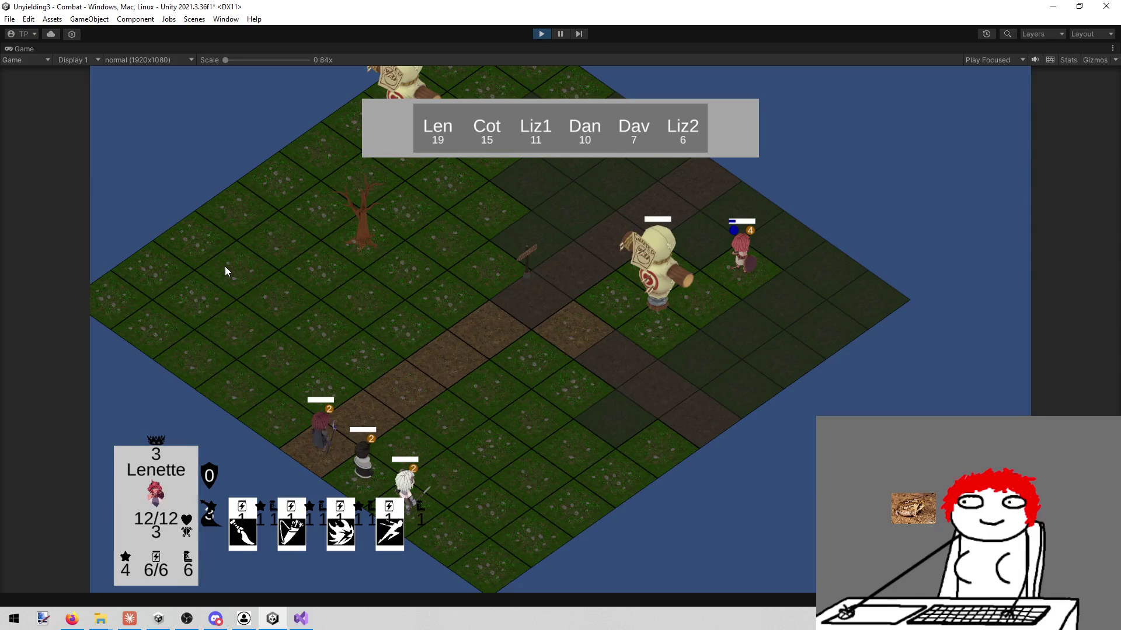
left_click(540, 34)
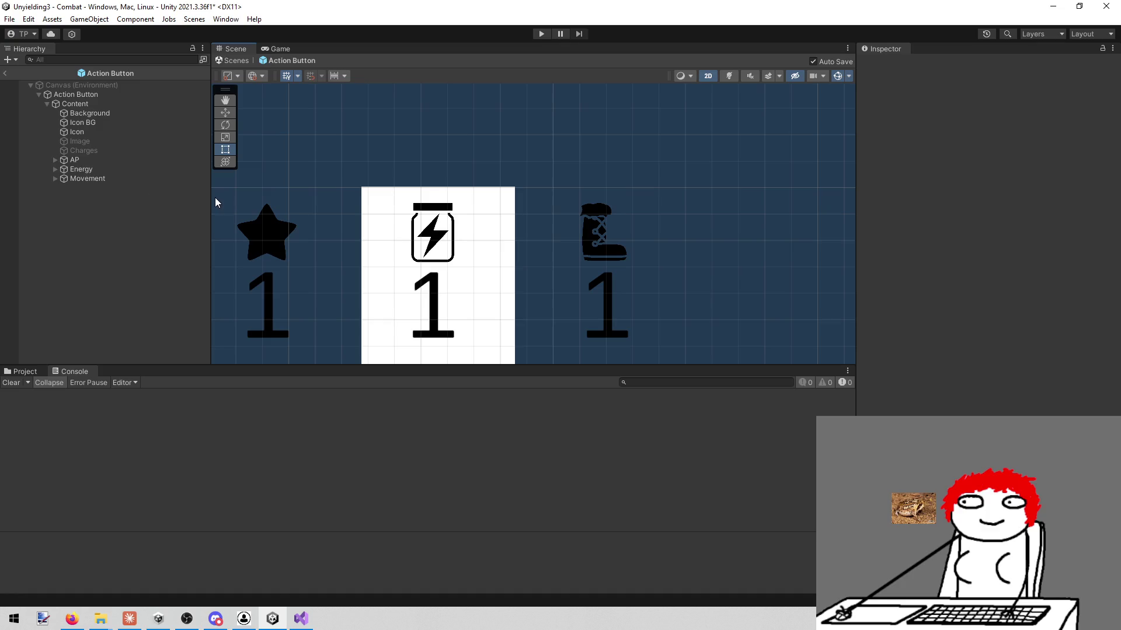
- Set the Energy cost group's Scale X and Y to 0.8 and save the prefab
left_click(77, 161)
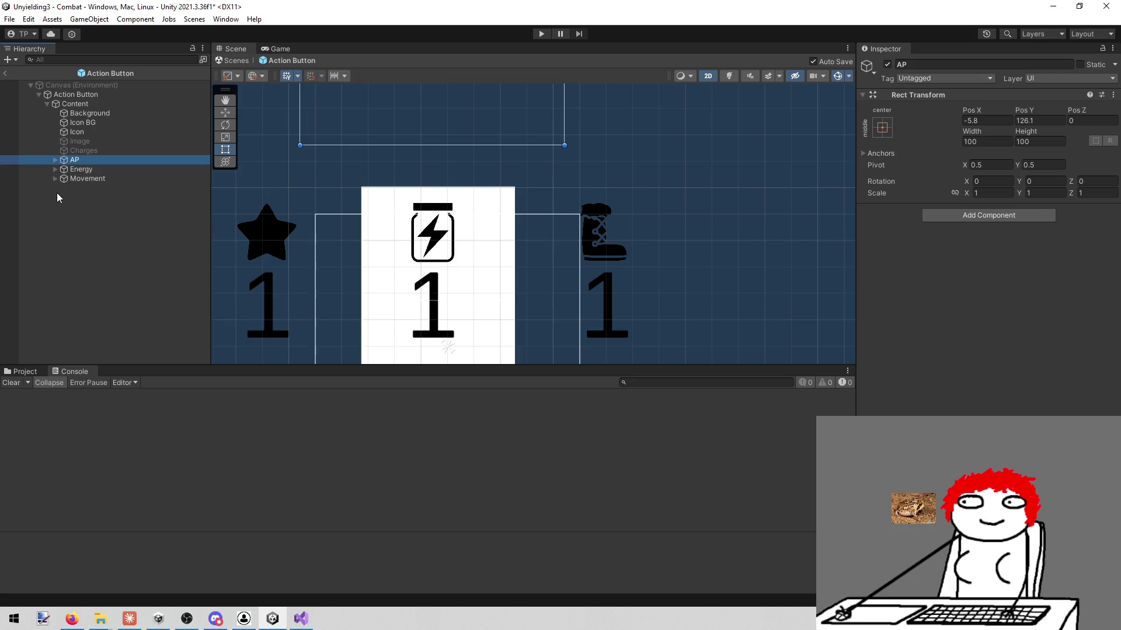
left_click(129, 174)
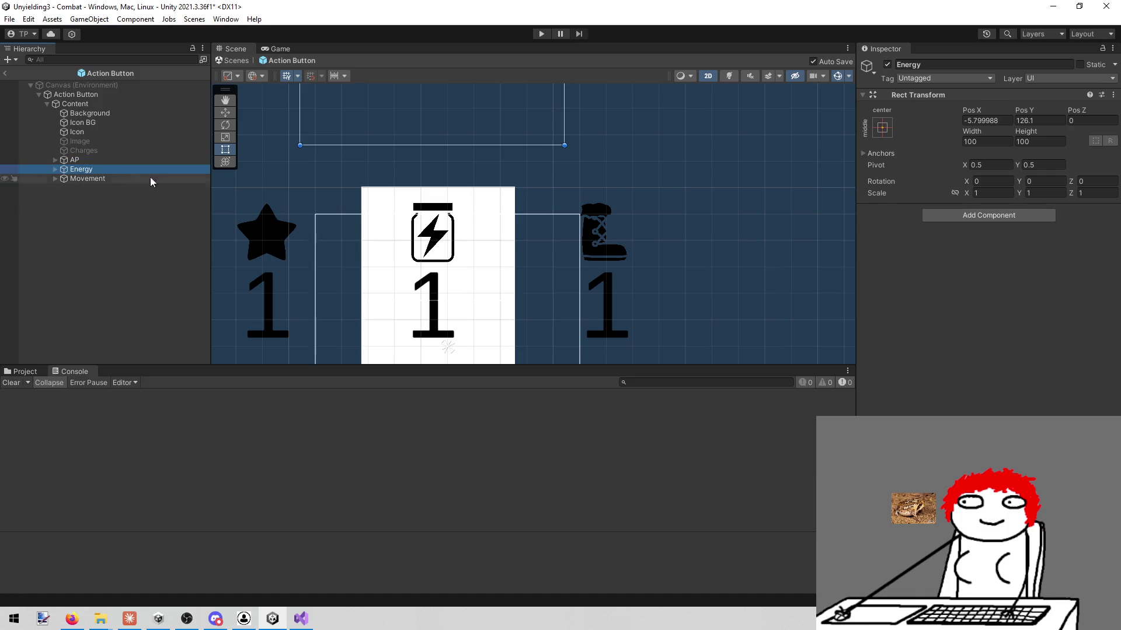
left_click(993, 192)
type("0.8")
key("Tab")
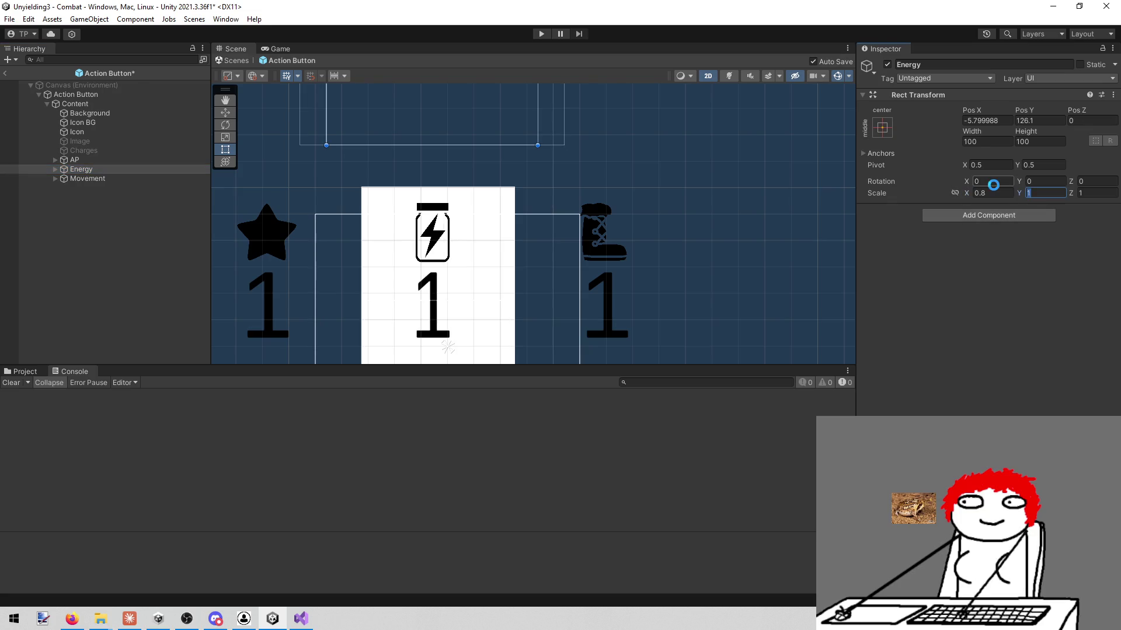
type(".8")
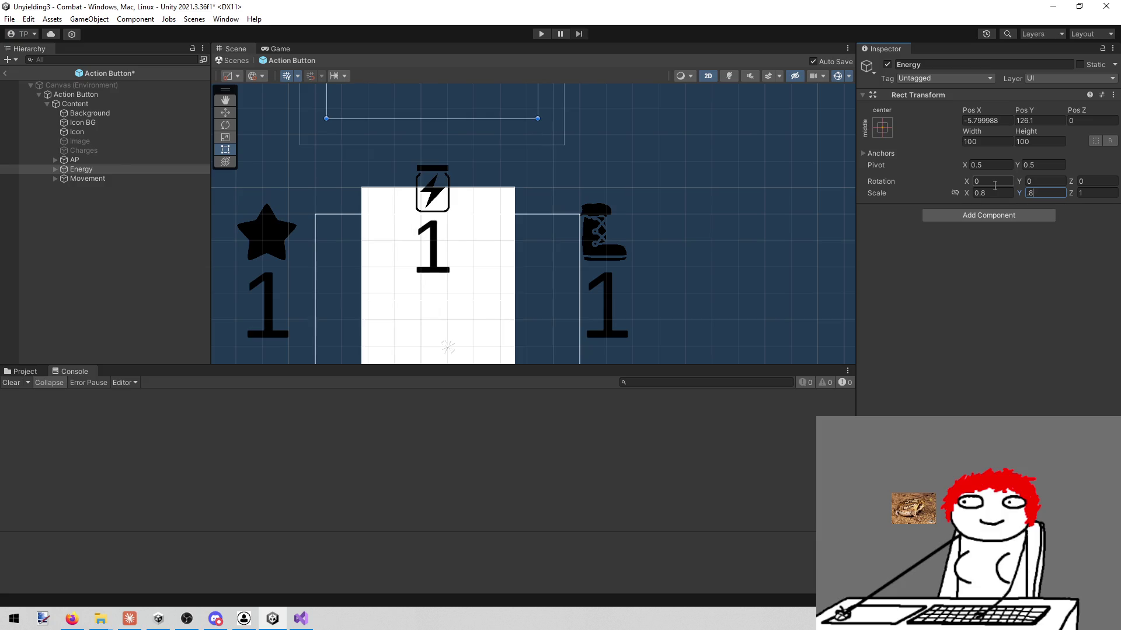
mouse_move(446, 297)
left_mouse_down()
mouse_move(465, 257)
mouse_move(451, 302)
left_mouse_up()
key("ctrl+s")
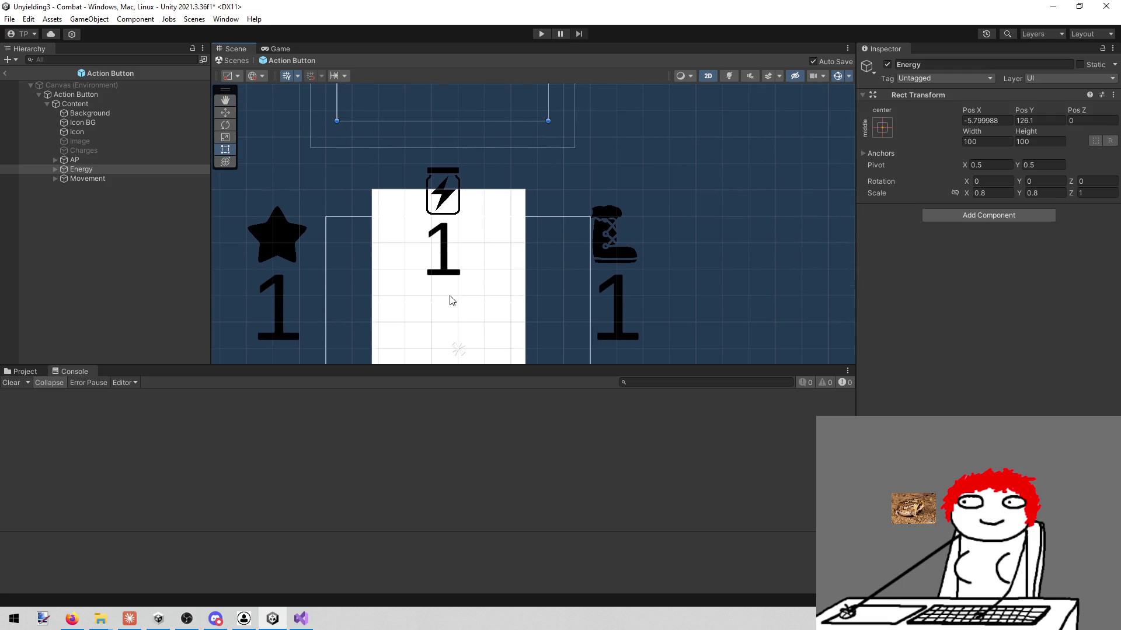
- Move the Energy icon and number slightly lower on the card, to Pos Y 112.6
left_click(81, 169)
key("w")
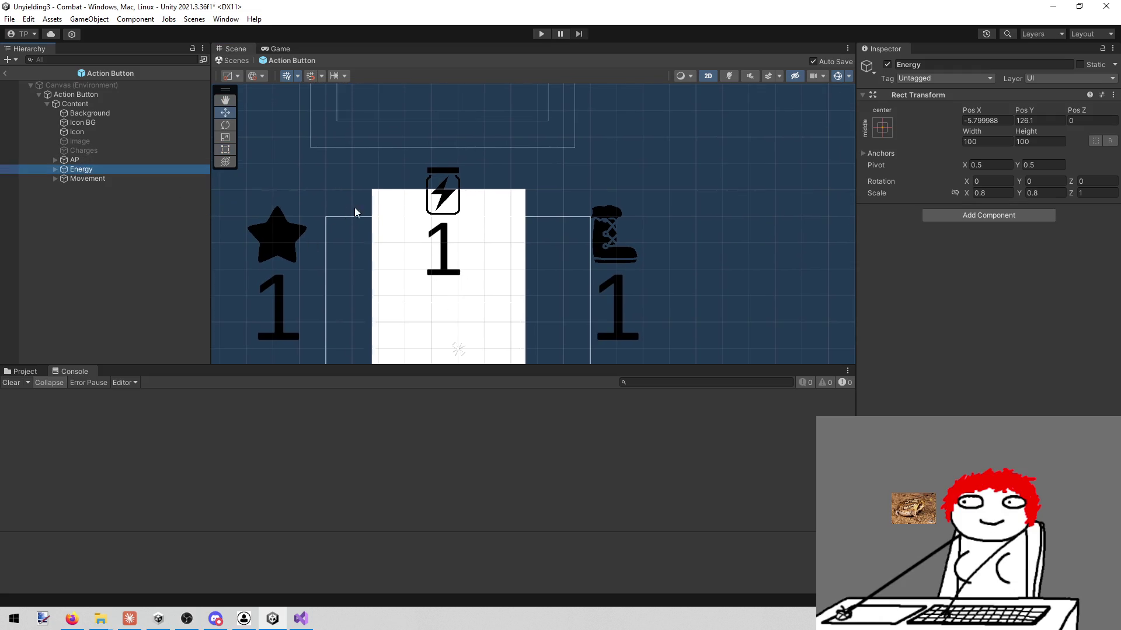
left_click_drag(424, 149, 413, 250)
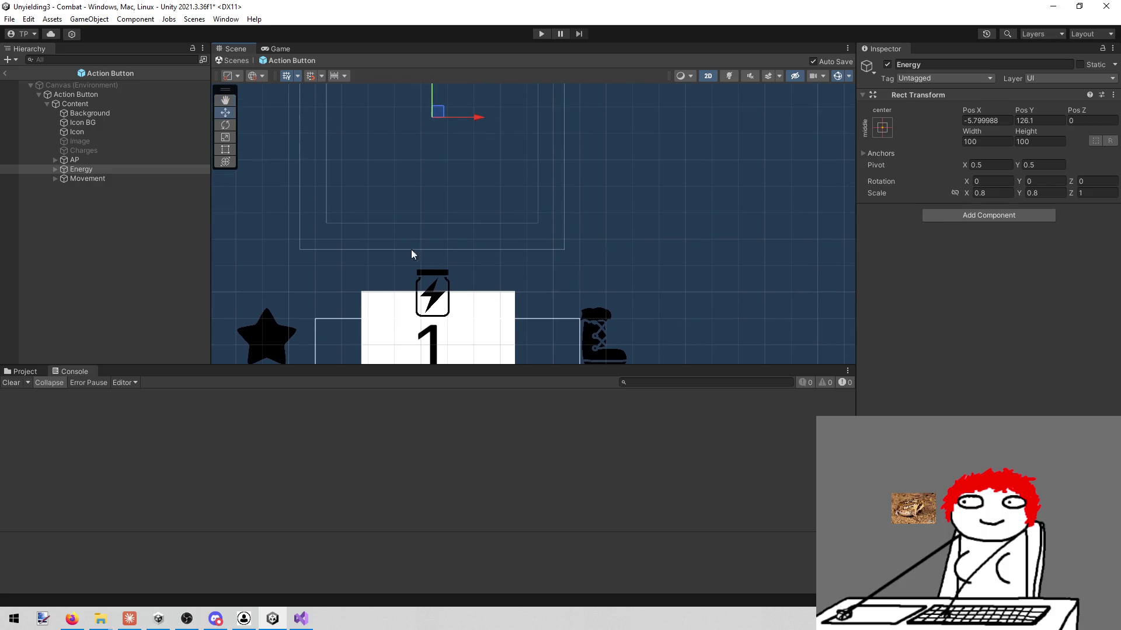
left_click(437, 96)
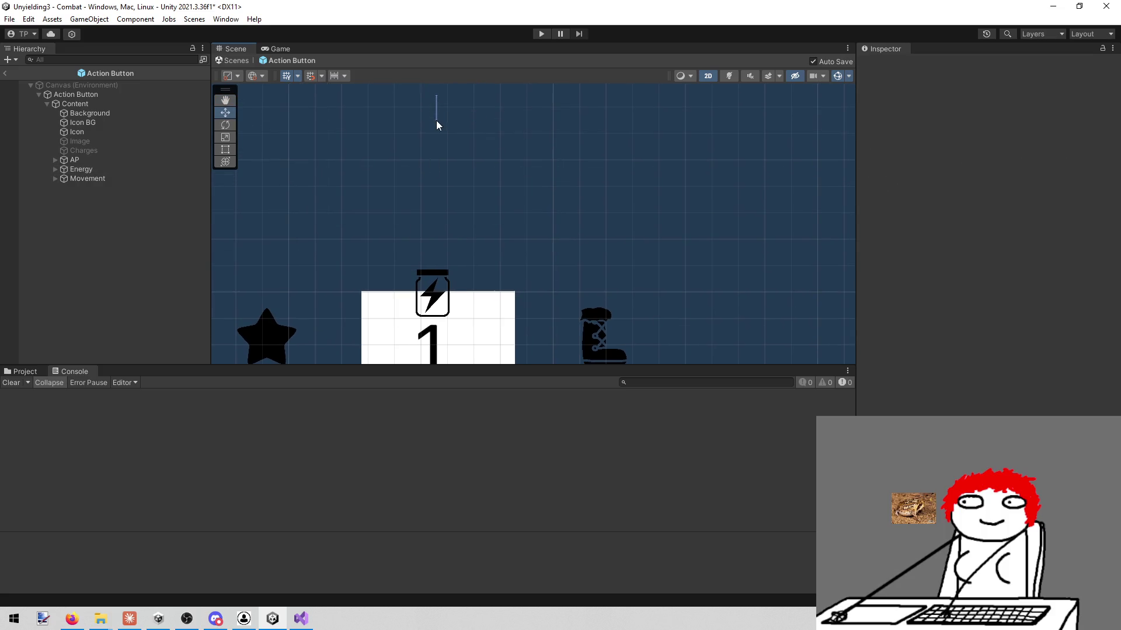
left_click(166, 169)
scroll(499, 229, "down", 3)
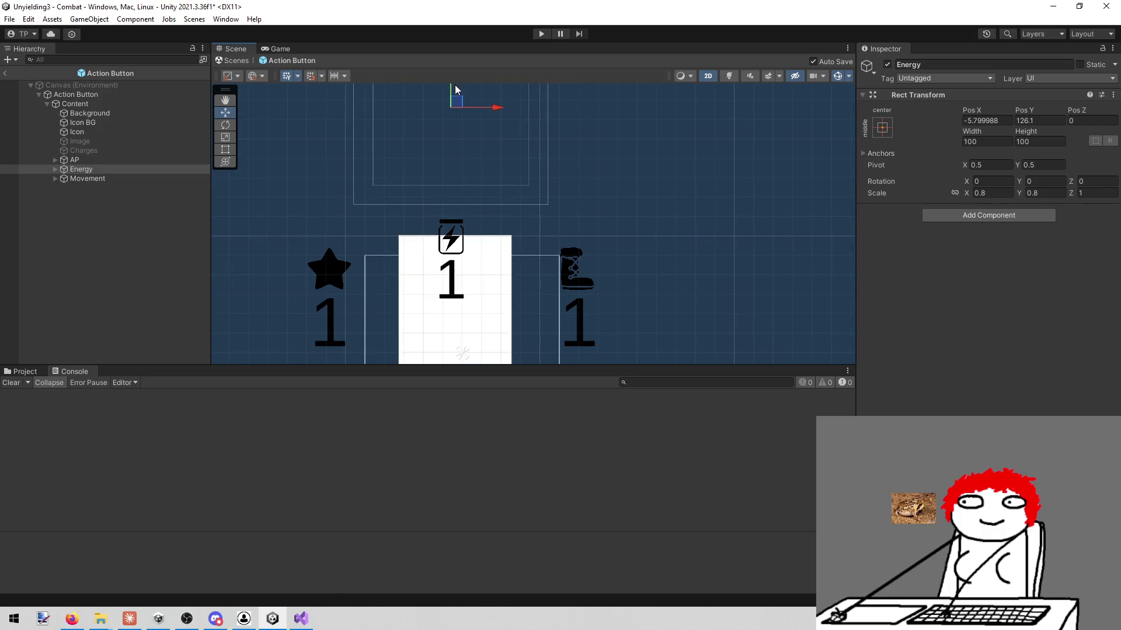
mouse_move(452, 87)
left_mouse_down()
mouse_move(453, 125)
mouse_move(453, 114)
left_mouse_up()
mouse_move(447, 194)
left_mouse_down()
mouse_move(439, 118)
mouse_move(437, 160)
left_mouse_up()
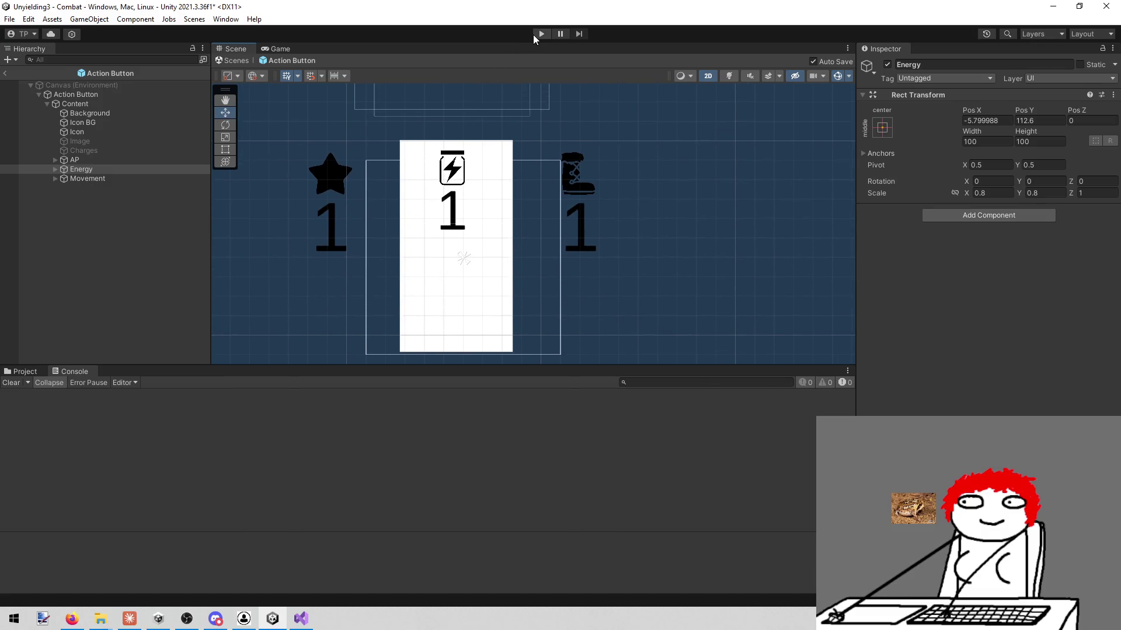
key("w")
scroll(452, 147, "up", 3)
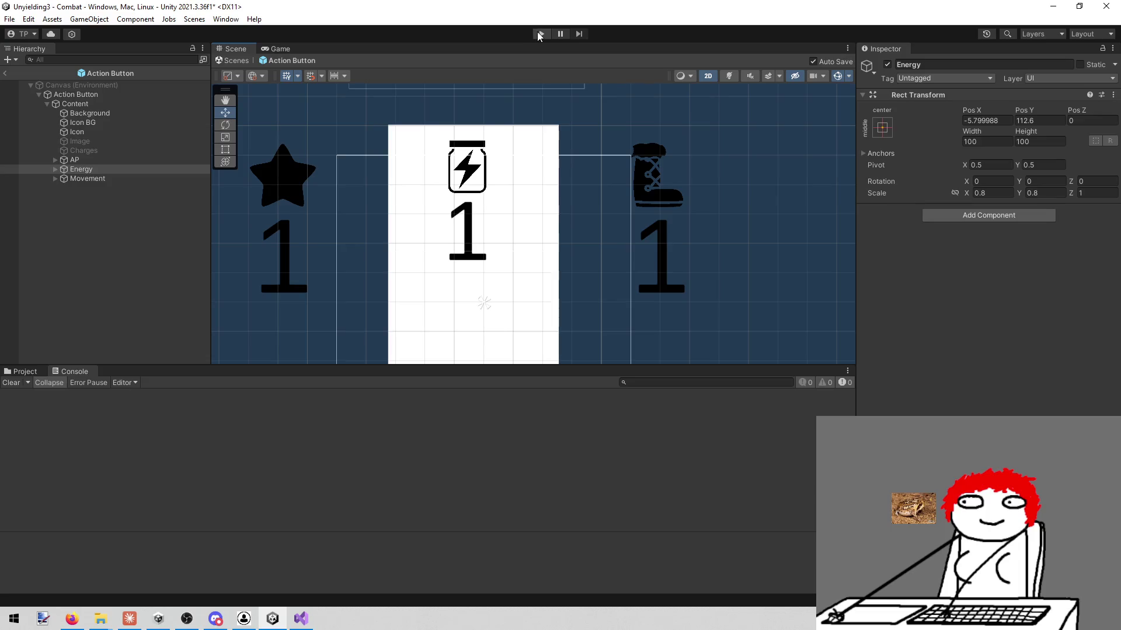
left_click(538, 32)
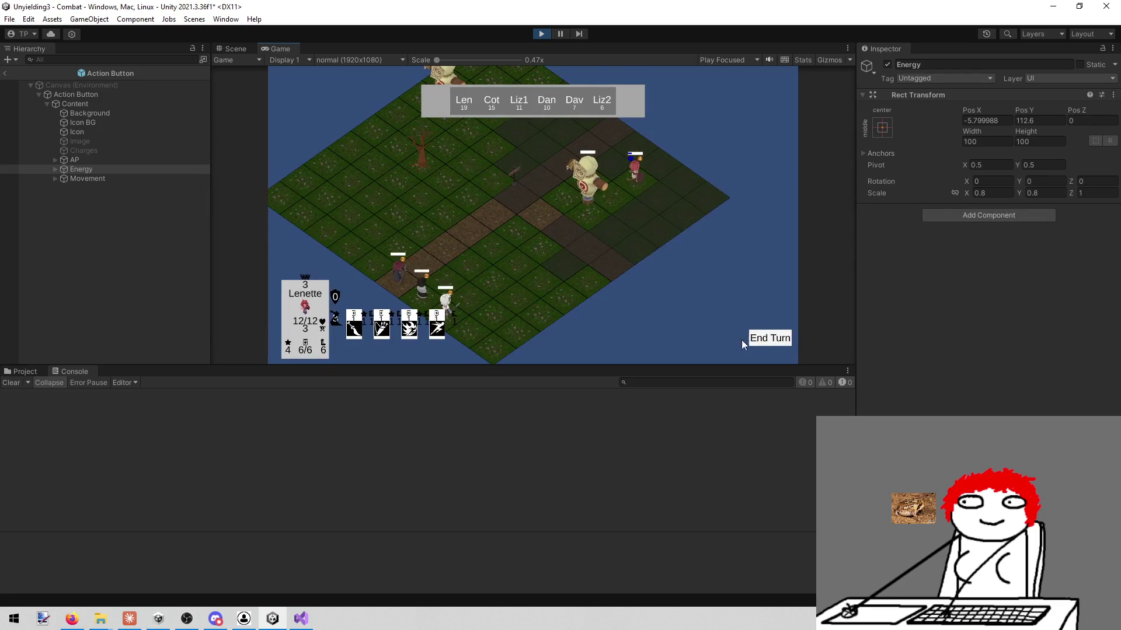
right_click(269, 49)
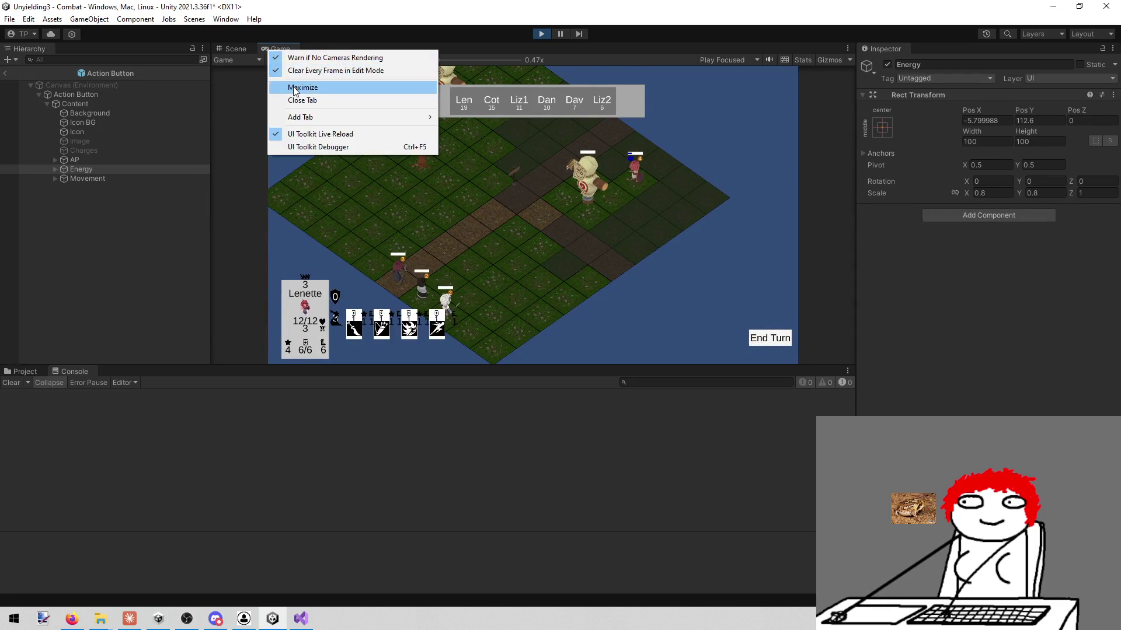
left_click(295, 88)
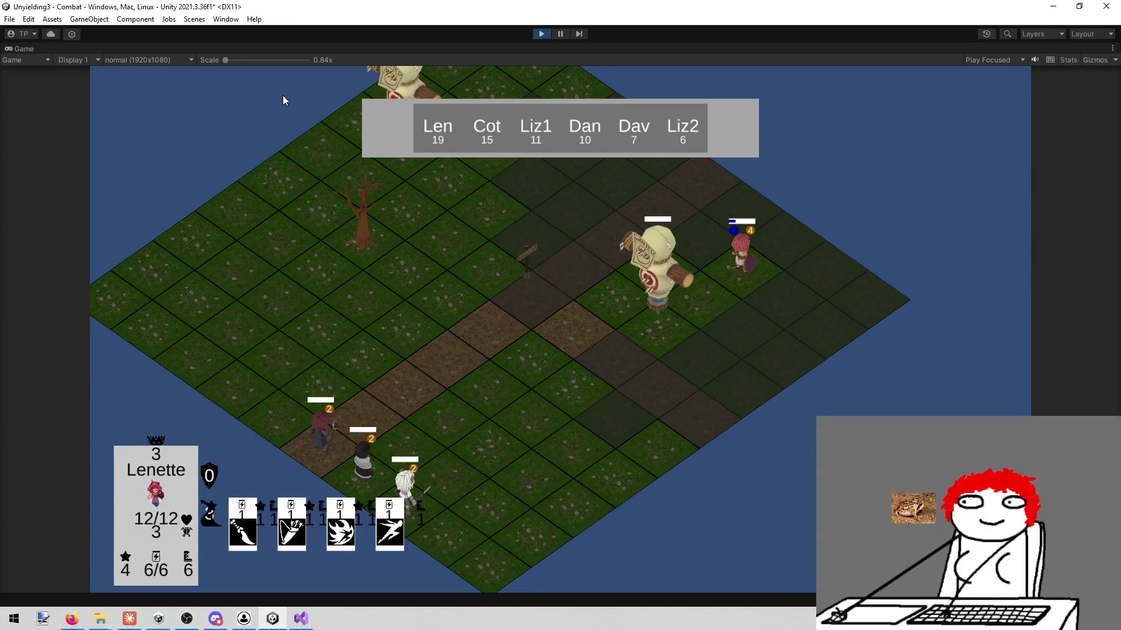
left_click(538, 36)
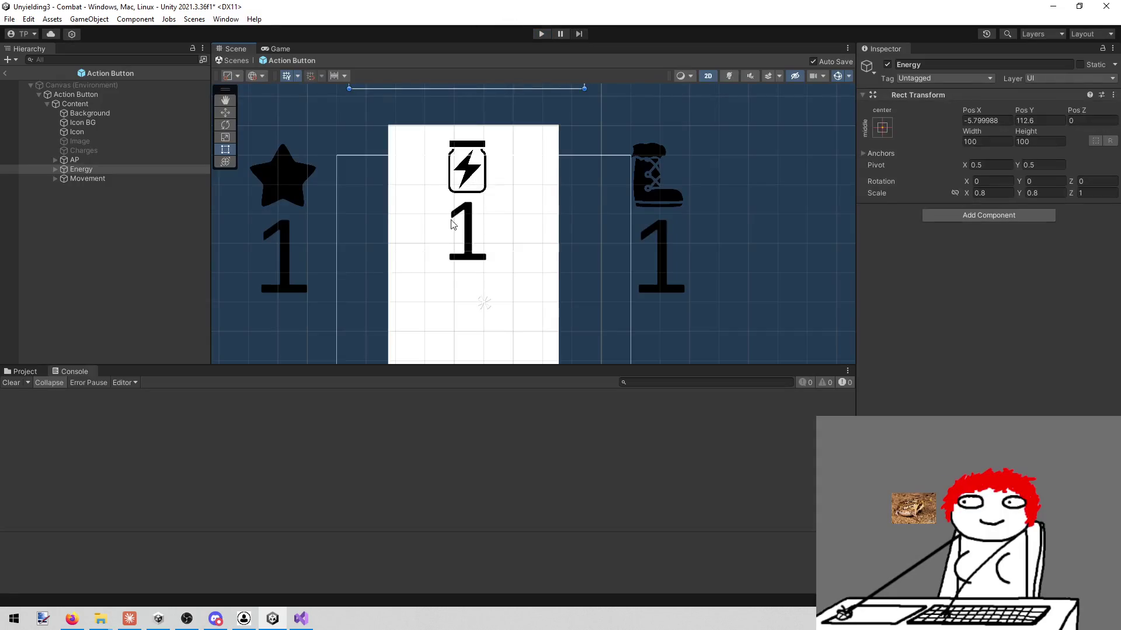
- Change the Energy Text's cost value to 8
left_click(55, 167)
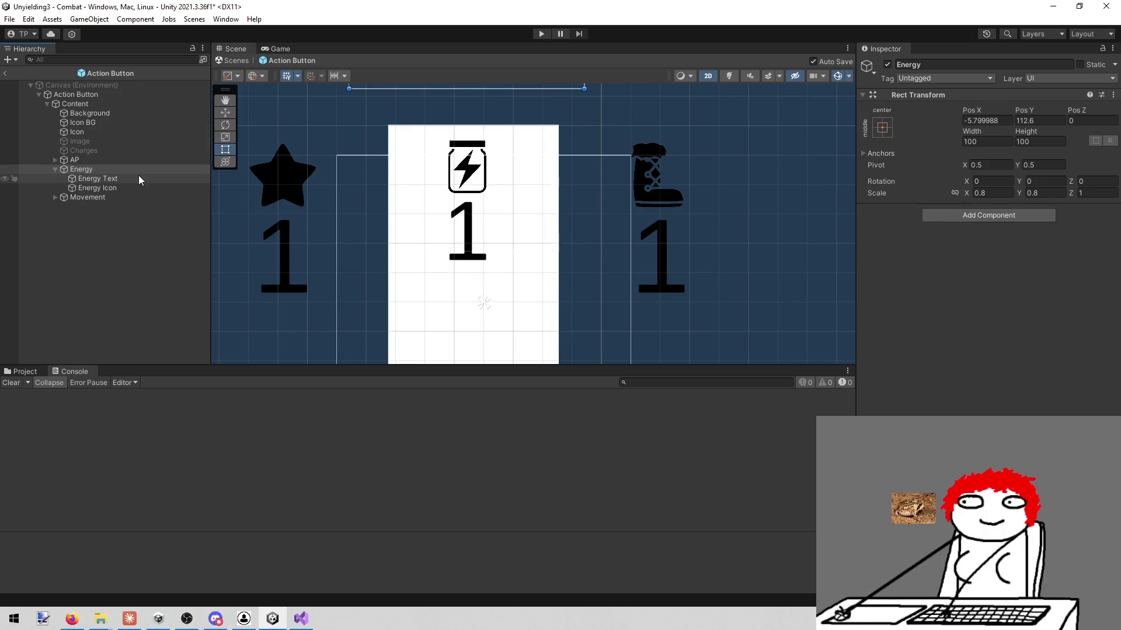
left_click(120, 187)
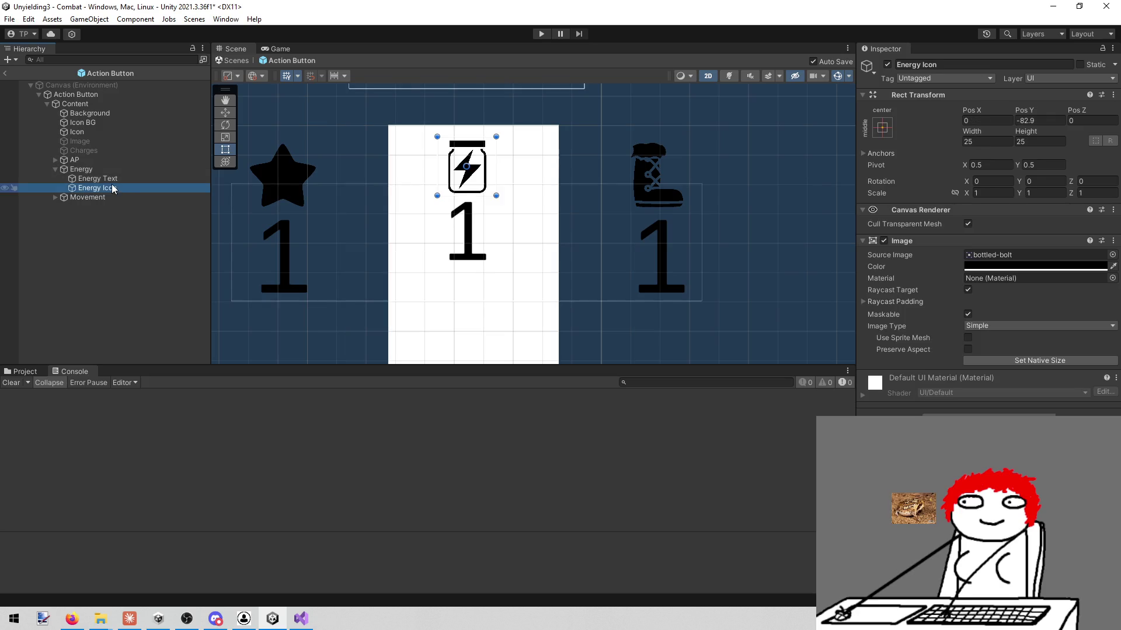
left_click(99, 178)
left_click(972, 282)
type("8")
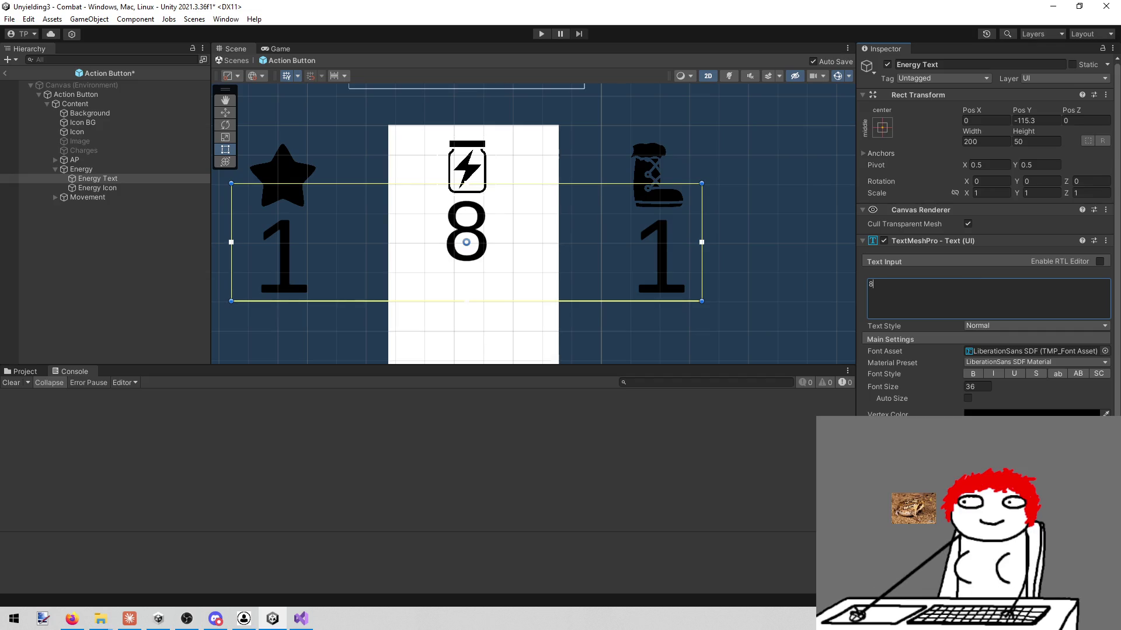
- Scale the Energy group to 0.6 on both X and Y
scroll(492, 258, "up", 3)
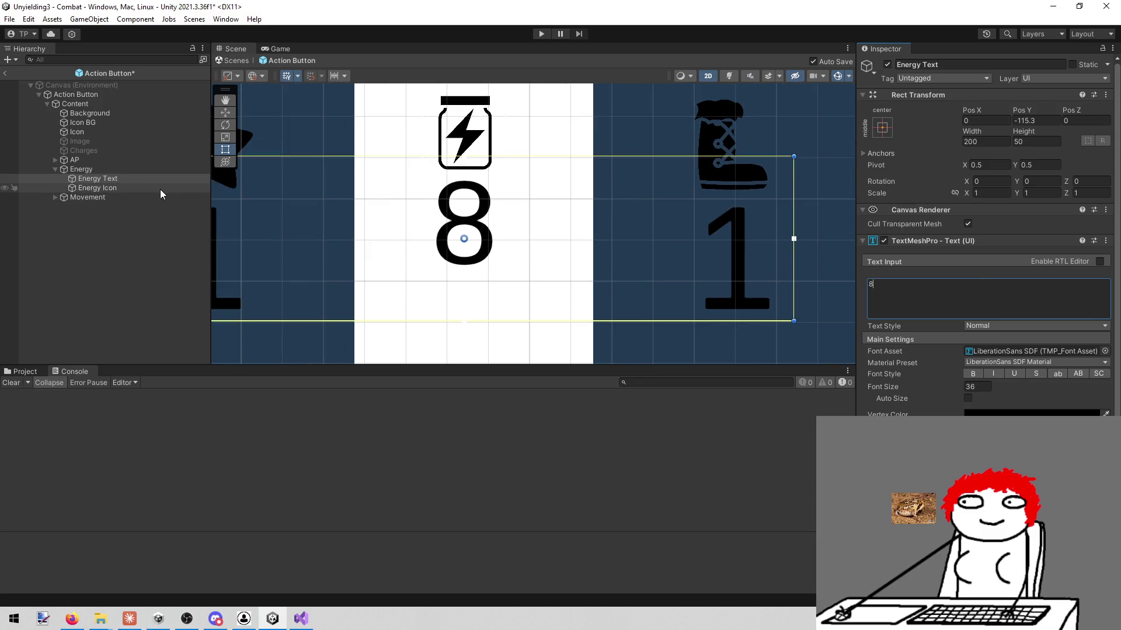
left_click(160, 187)
mouse_move(496, 201)
left_mouse_down()
mouse_move(543, 201)
mouse_move(484, 218)
left_mouse_up()
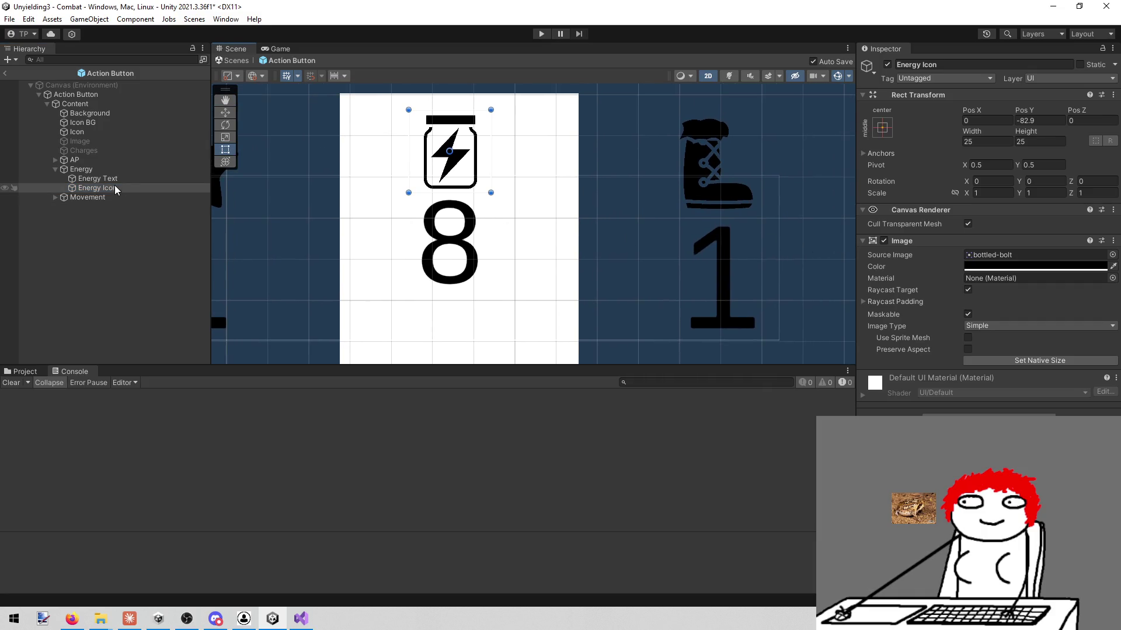
left_click(104, 168)
left_click(989, 193)
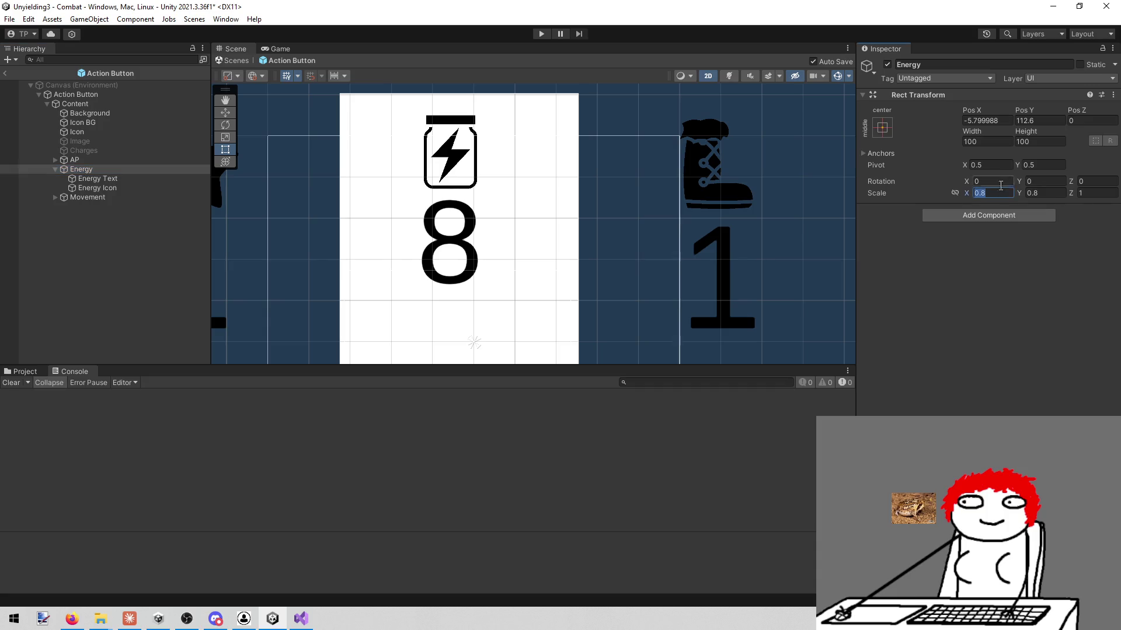
type("0.6")
key("Tab")
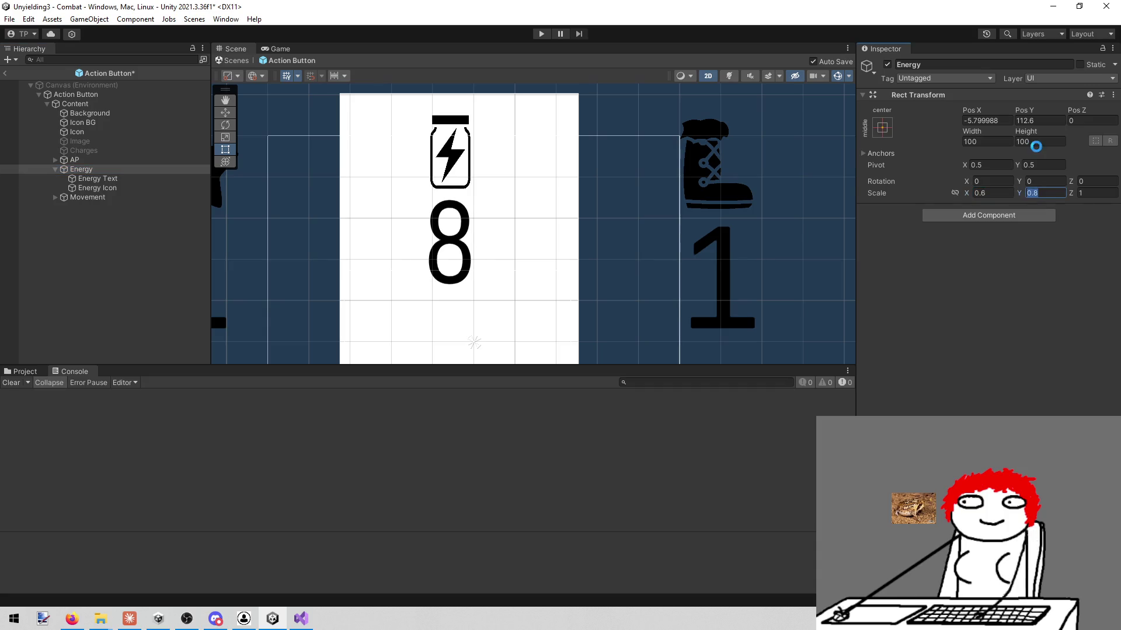
type("0.6")
key("Return")
- Lower the Energy group slightly to Pos Y 102.3 and start play mode
scroll(599, 157, "down", 5)
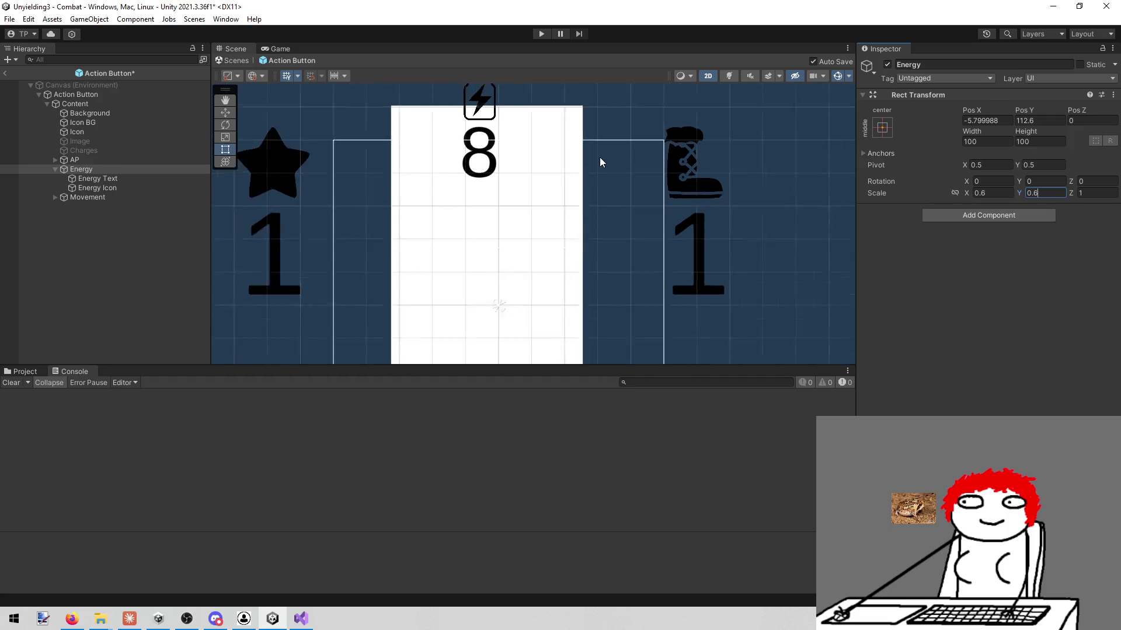
key("w")
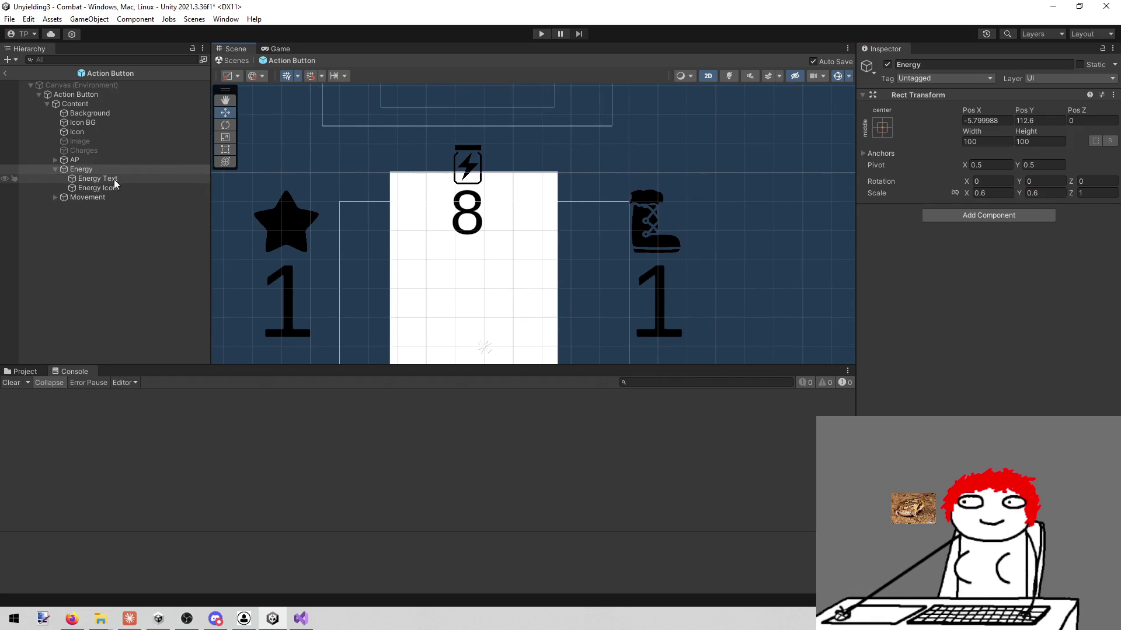
scroll(318, 241, "down", 4)
left_click_drag(420, 100, 421, 116)
left_click(540, 34)
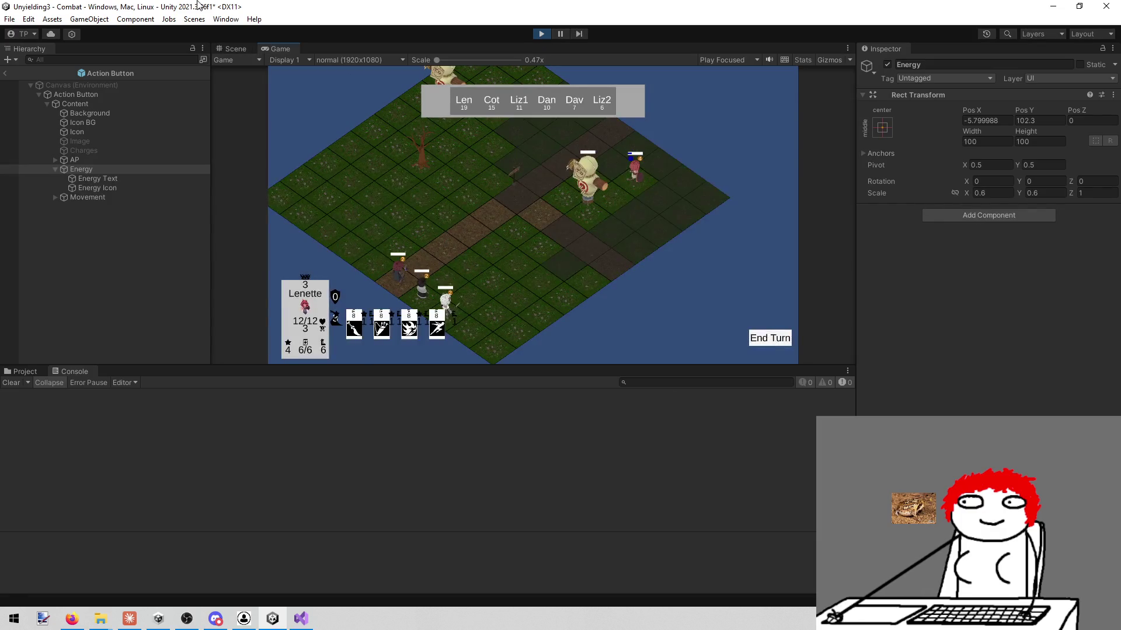
right_click(271, 48)
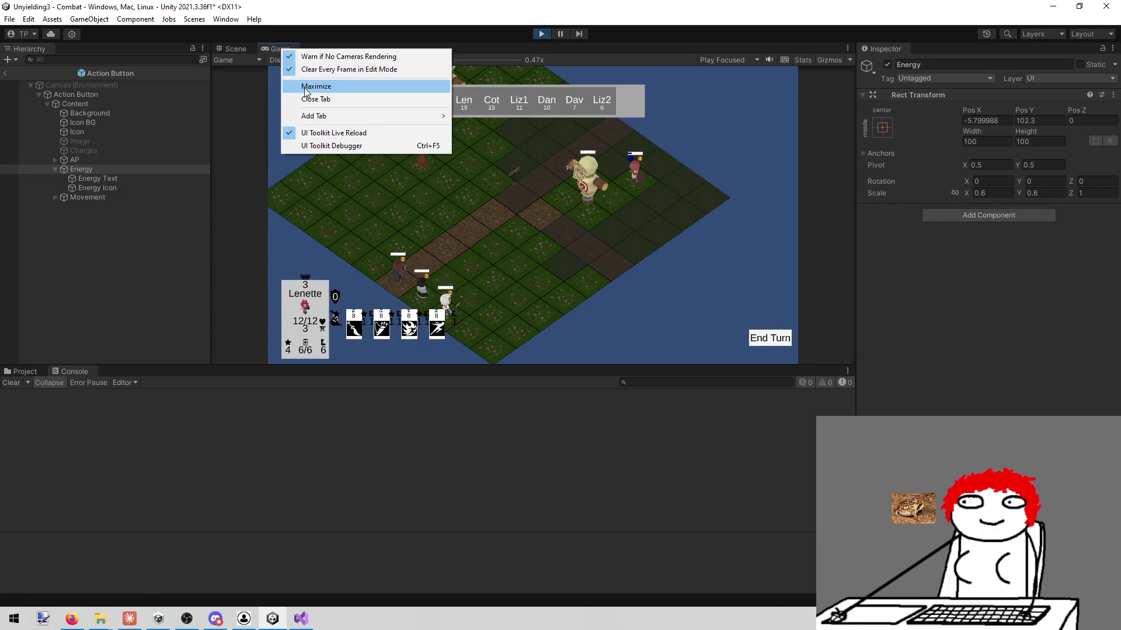
left_click(302, 88)
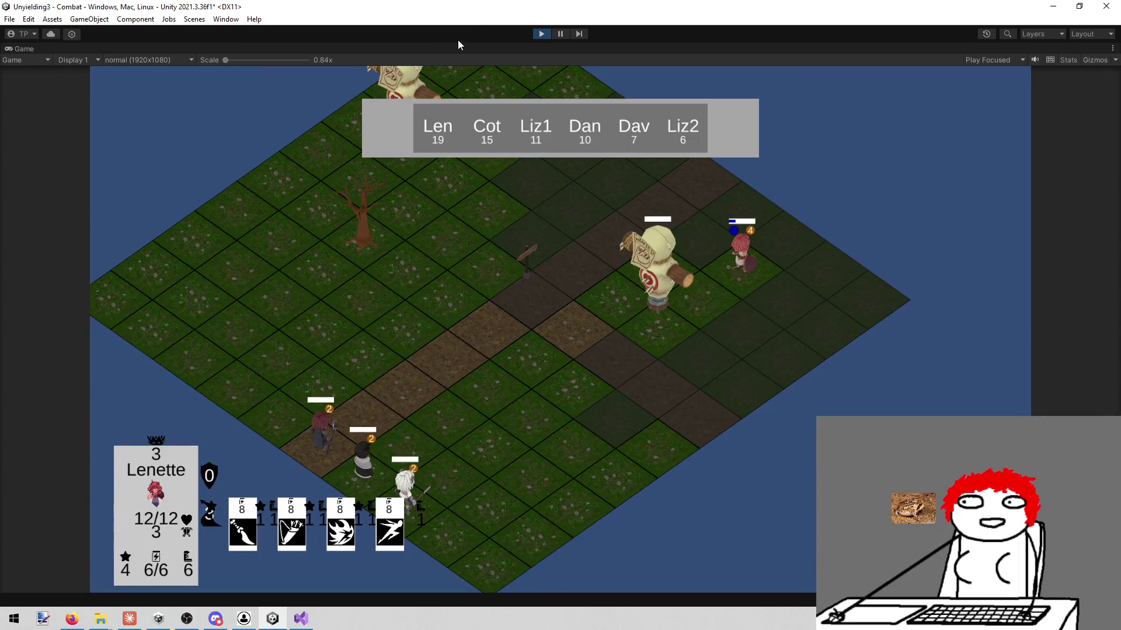
left_click(551, 34)
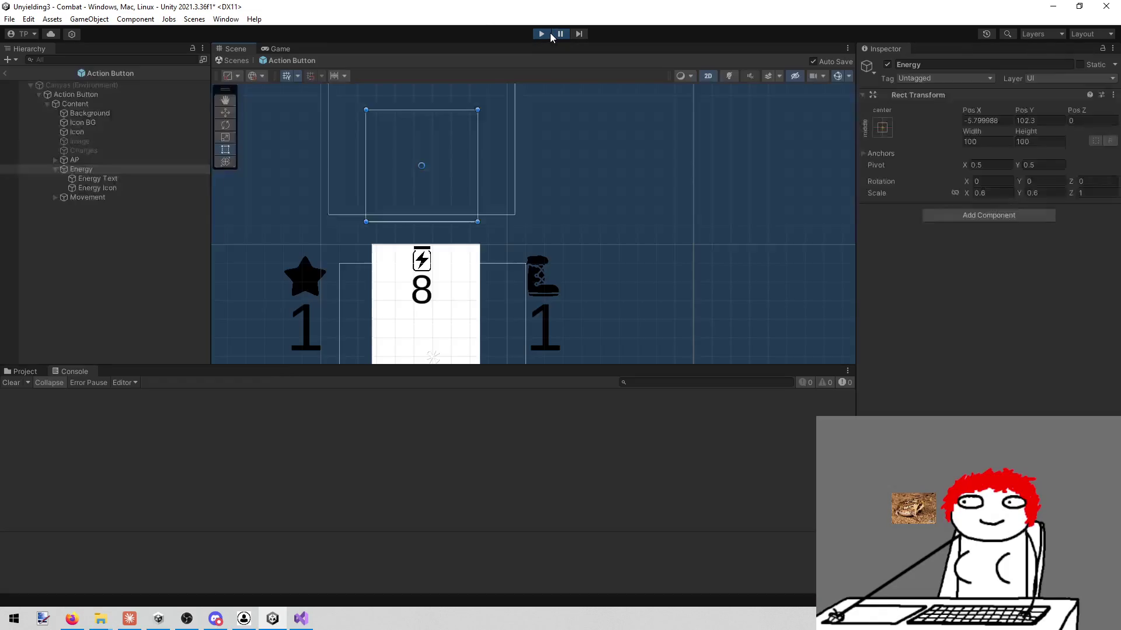
left_click(540, 34)
left_click(540, 35)
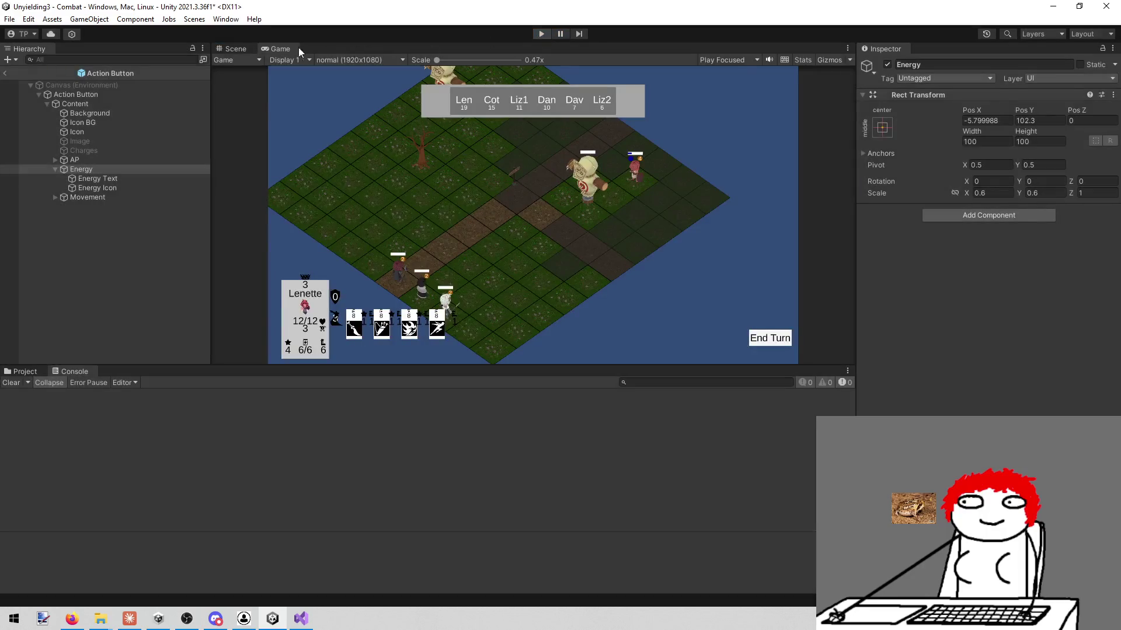
left_click(299, 617)
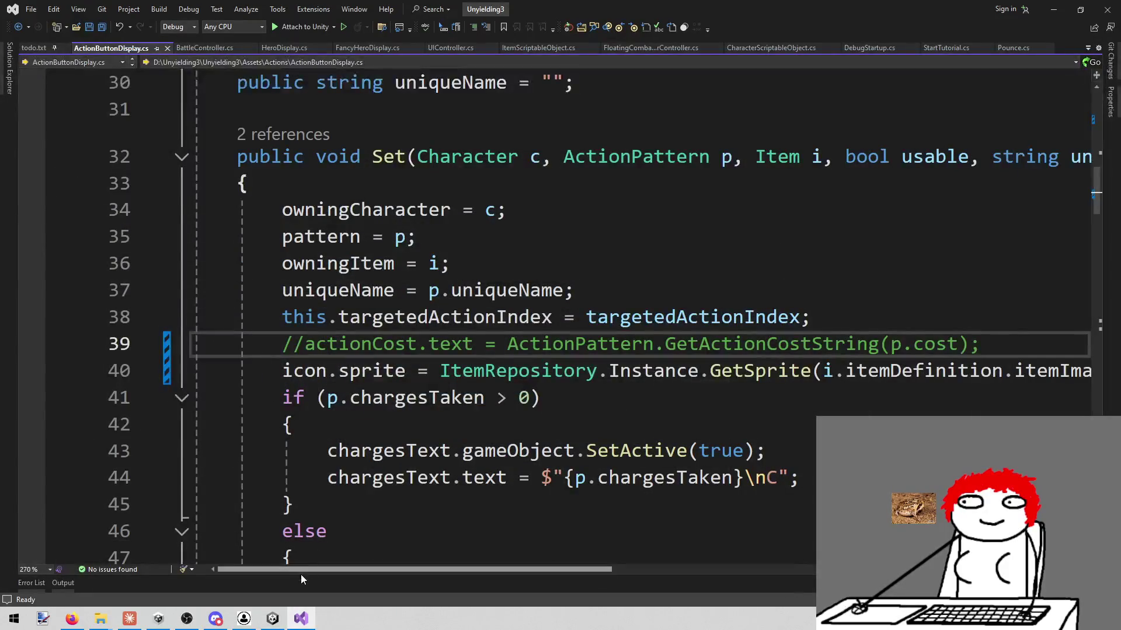
key("super+d")
left_click(273, 619)
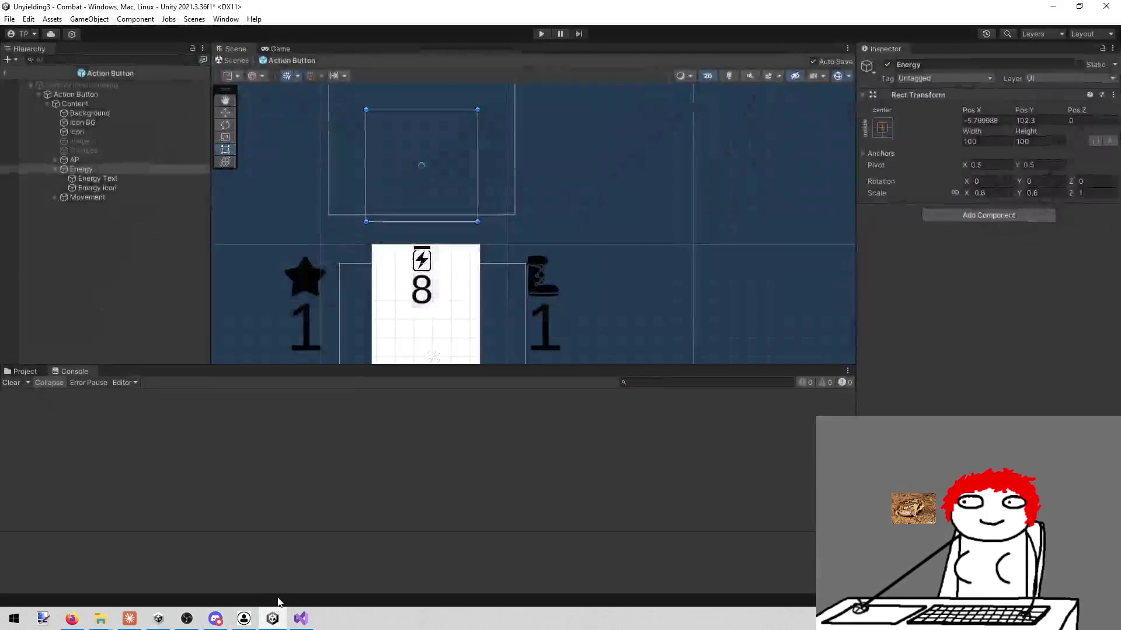
- Scale the Energy group to 0.7 on both X and Y
left_click(78, 179)
left_click(80, 169)
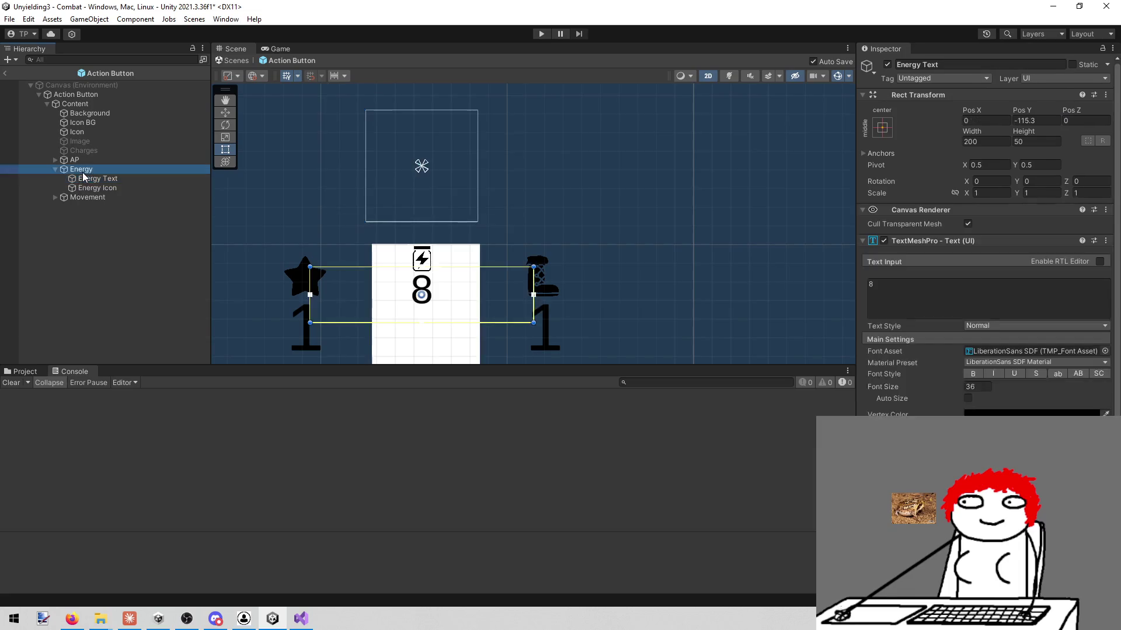
left_click(992, 192)
type("0.7")
key("Tab")
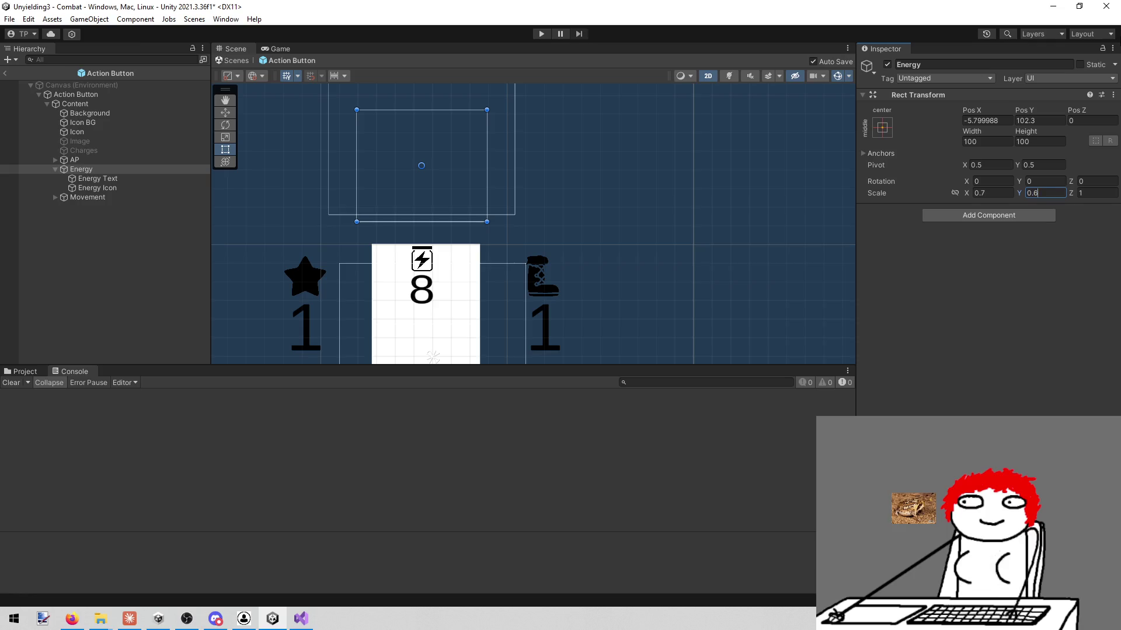
type("0.7")
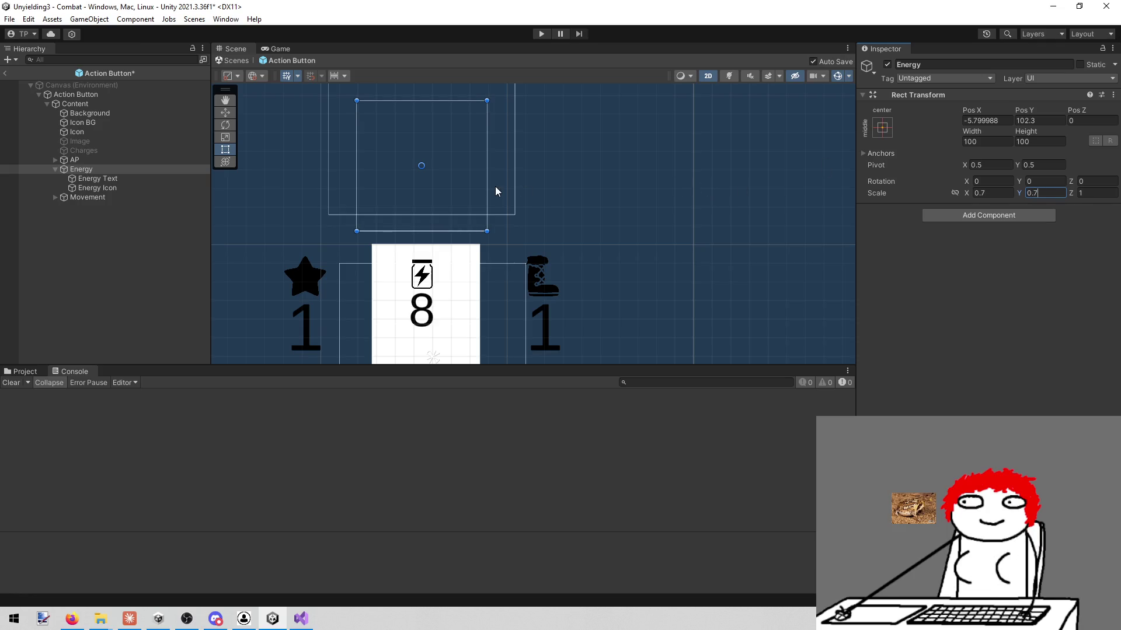
- Raise the Energy group slightly to Pos Y 109.5 and run the game
left_click_drag(495, 187, 513, 207)
key("w")
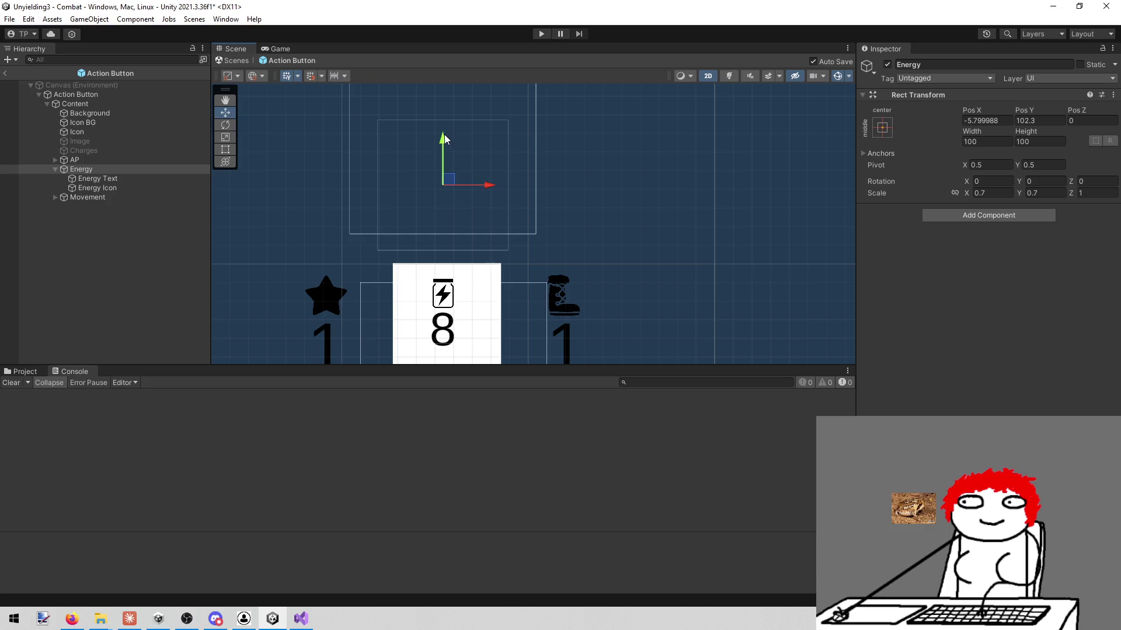
left_click_drag(442, 141, 443, 126)
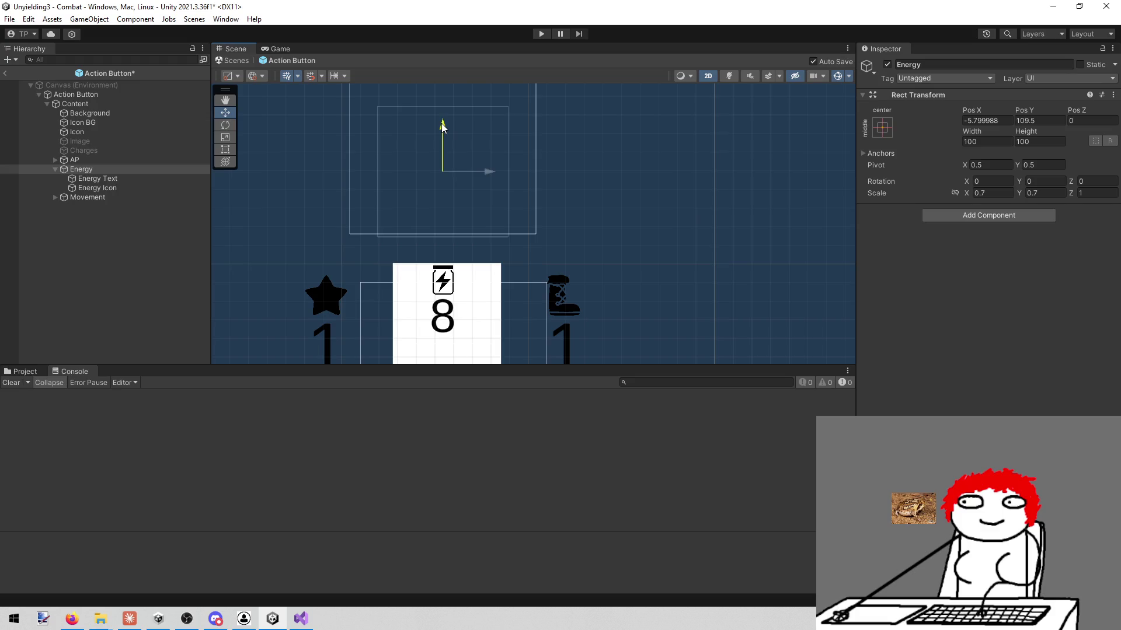
left_click(539, 33)
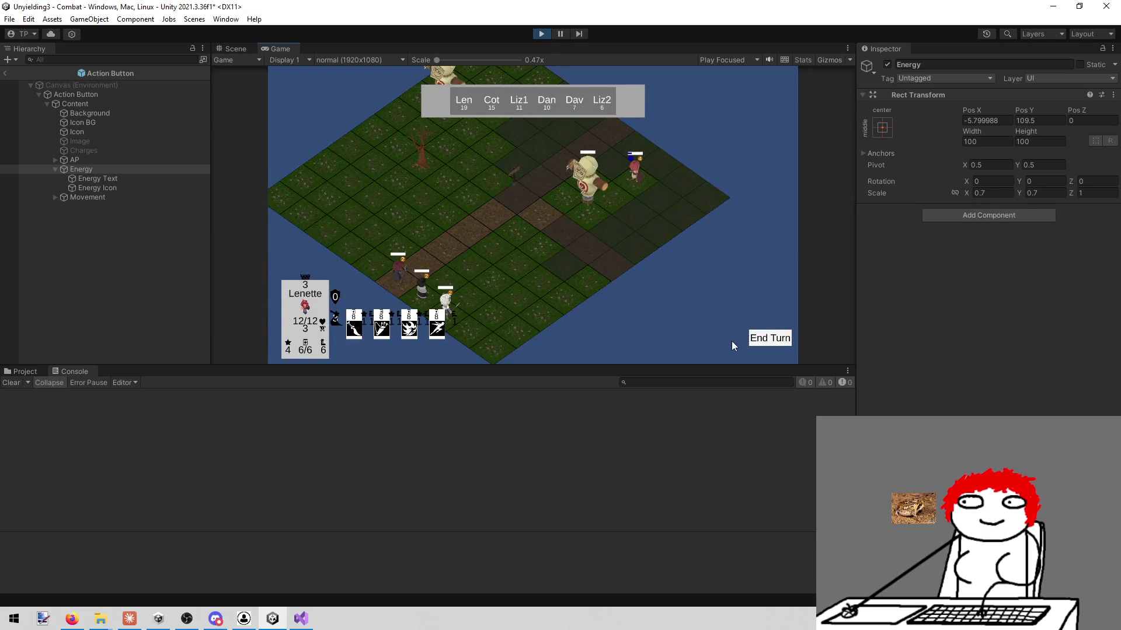
- Maximize the Game view to check the action cards' costs, then stop play mode
right_click(285, 48)
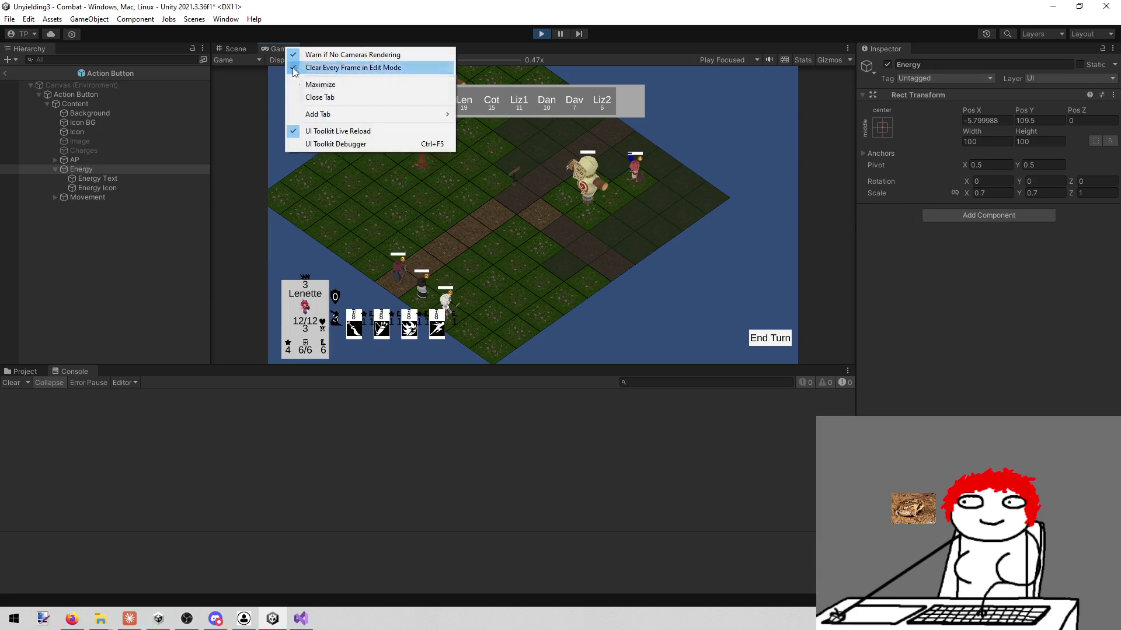
left_click(296, 83)
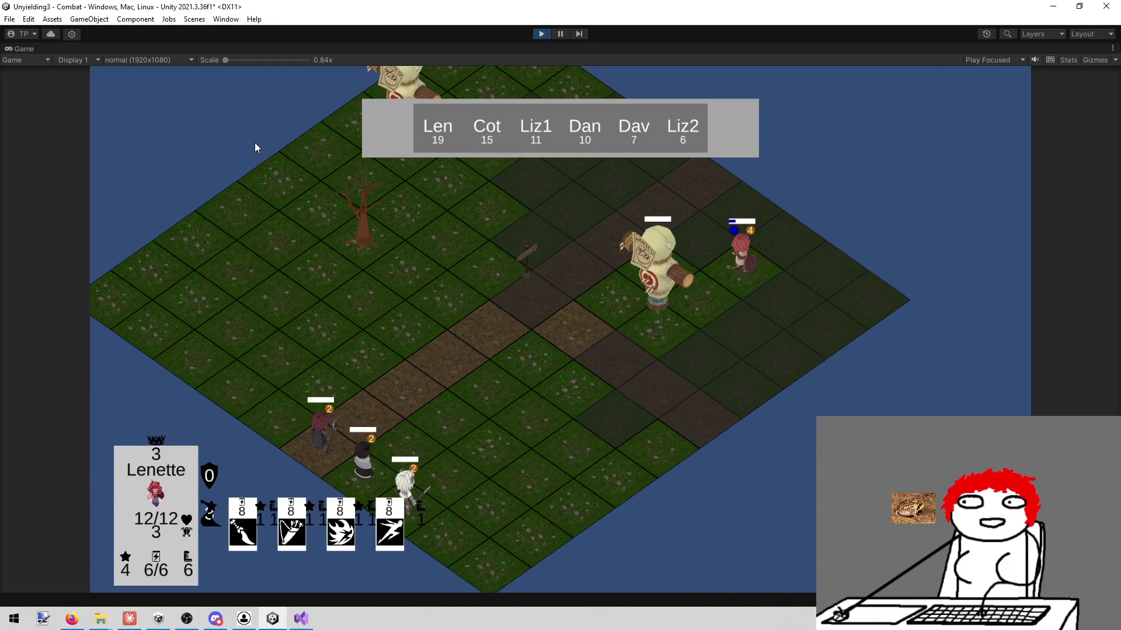
mouse_move(210, 514)
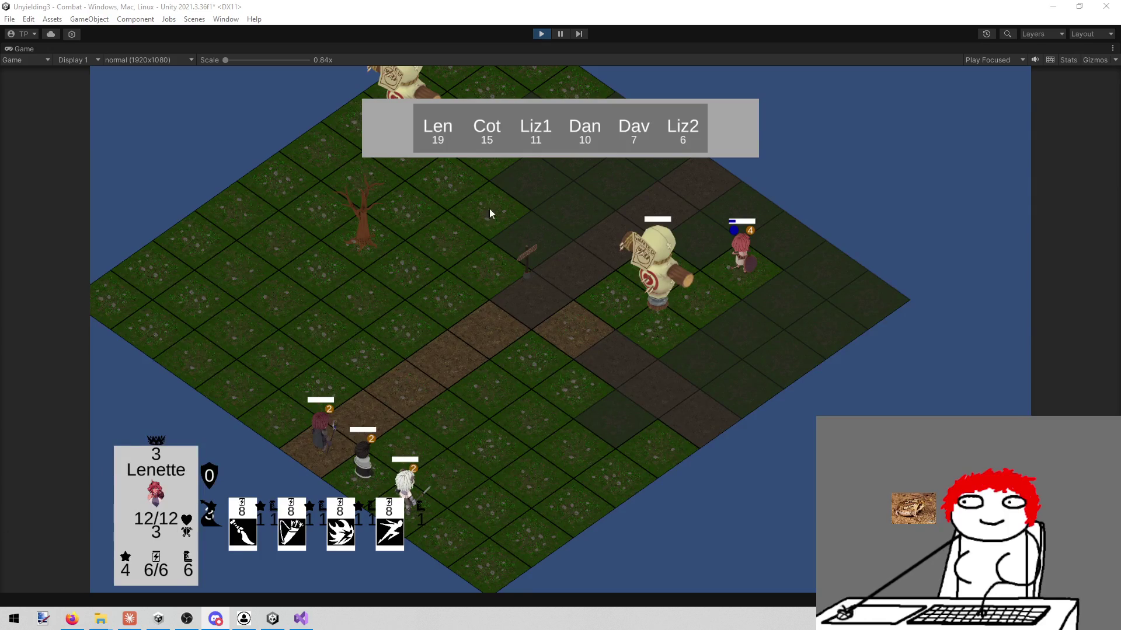
left_click(537, 34)
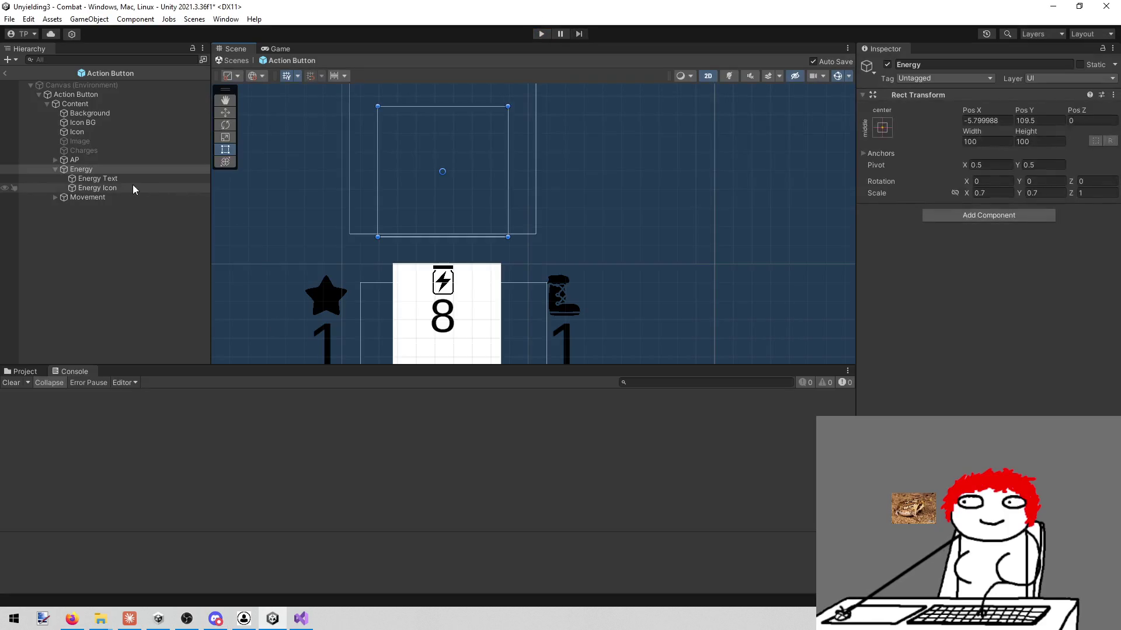
- Scale the Energy Icon to 1.2 and nudge it slightly lower
left_click(119, 180)
left_click(123, 187)
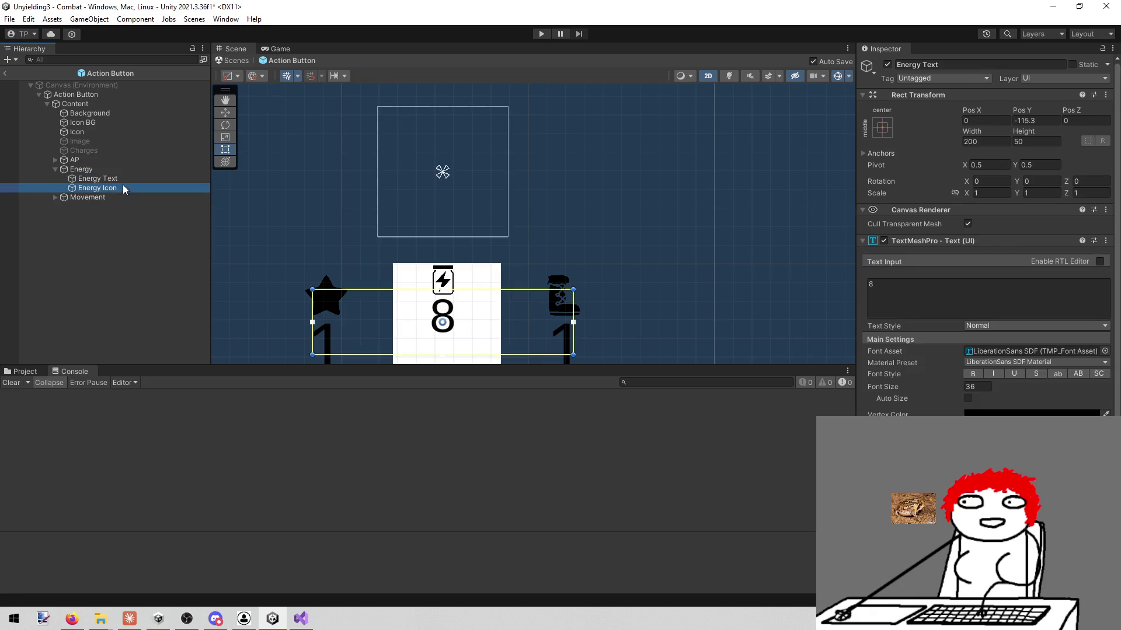
left_click(977, 193)
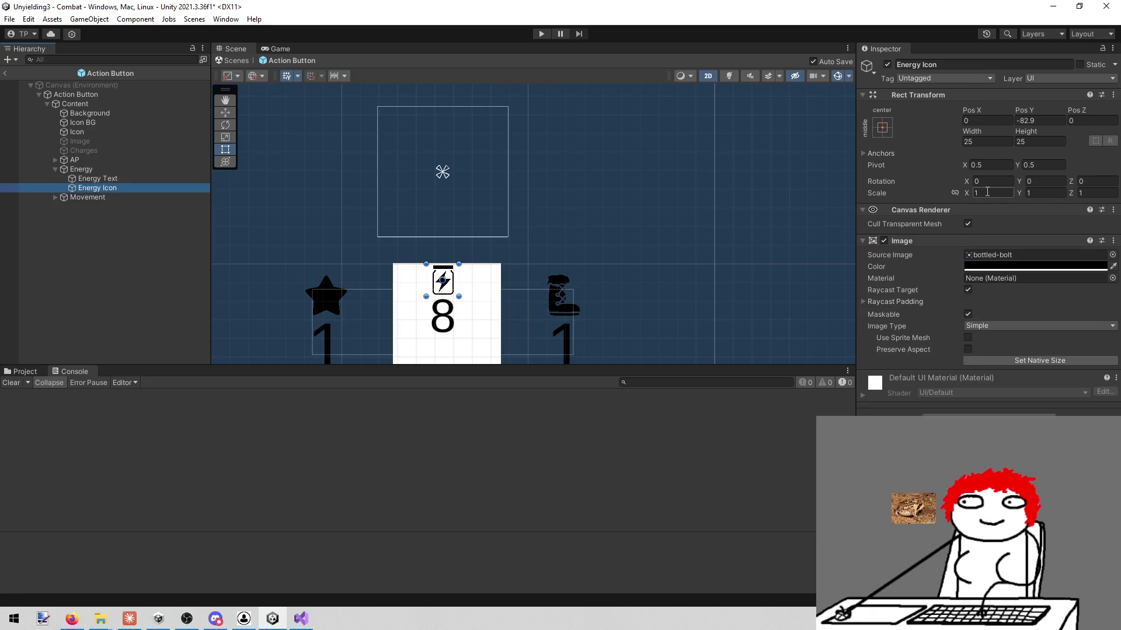
type(".2")
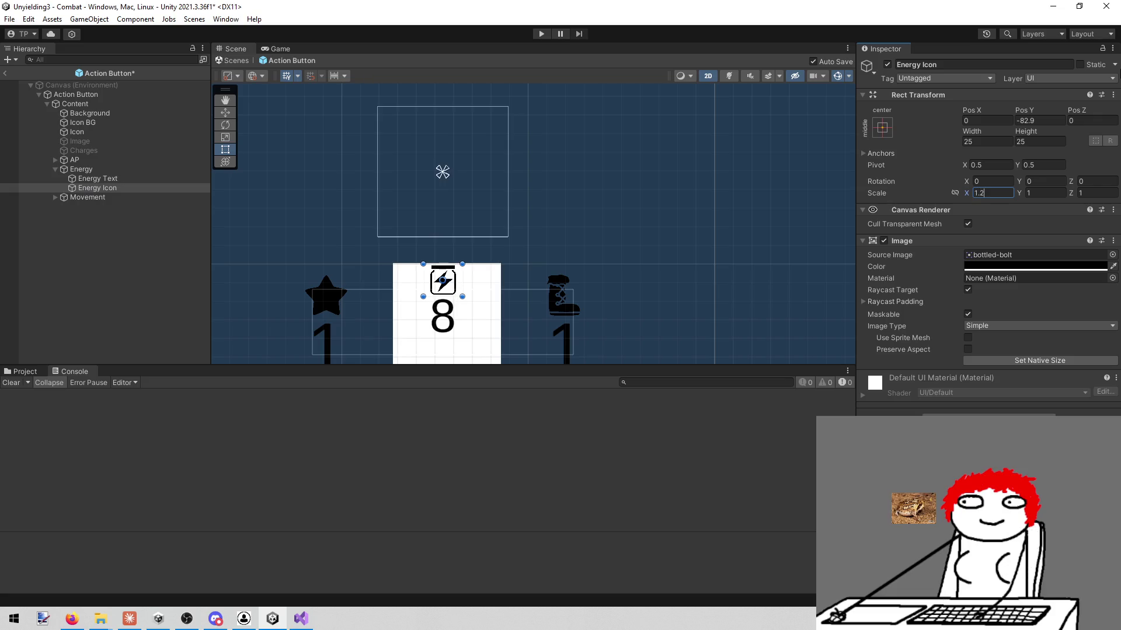
key("Tab")
type("1.2")
key("Return")
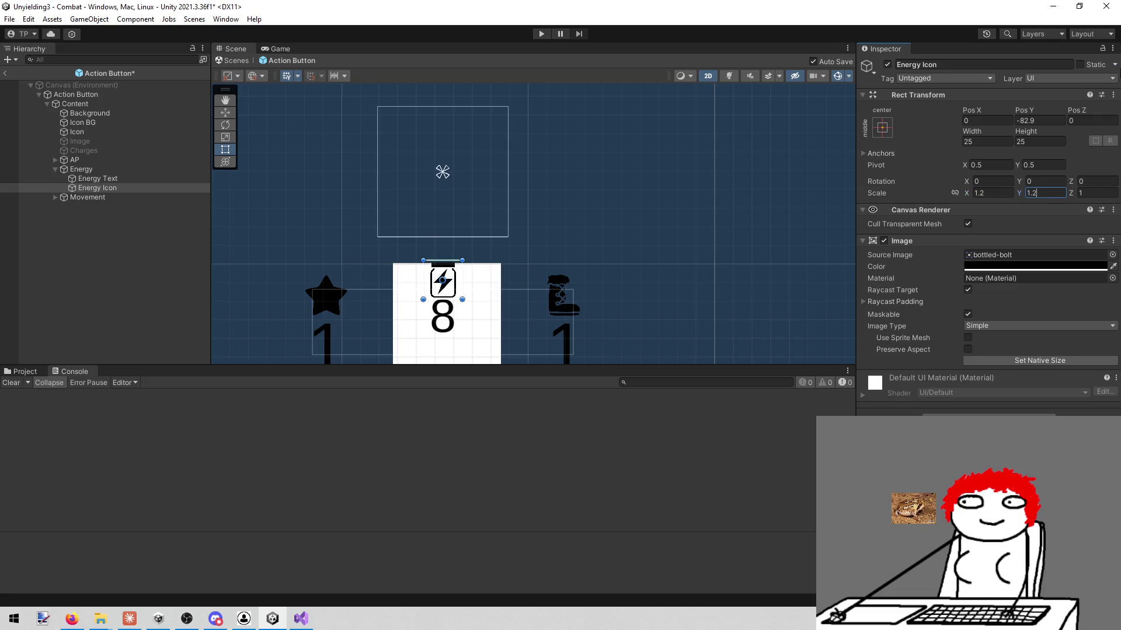
scroll(668, 125, "up", 3)
key("w")
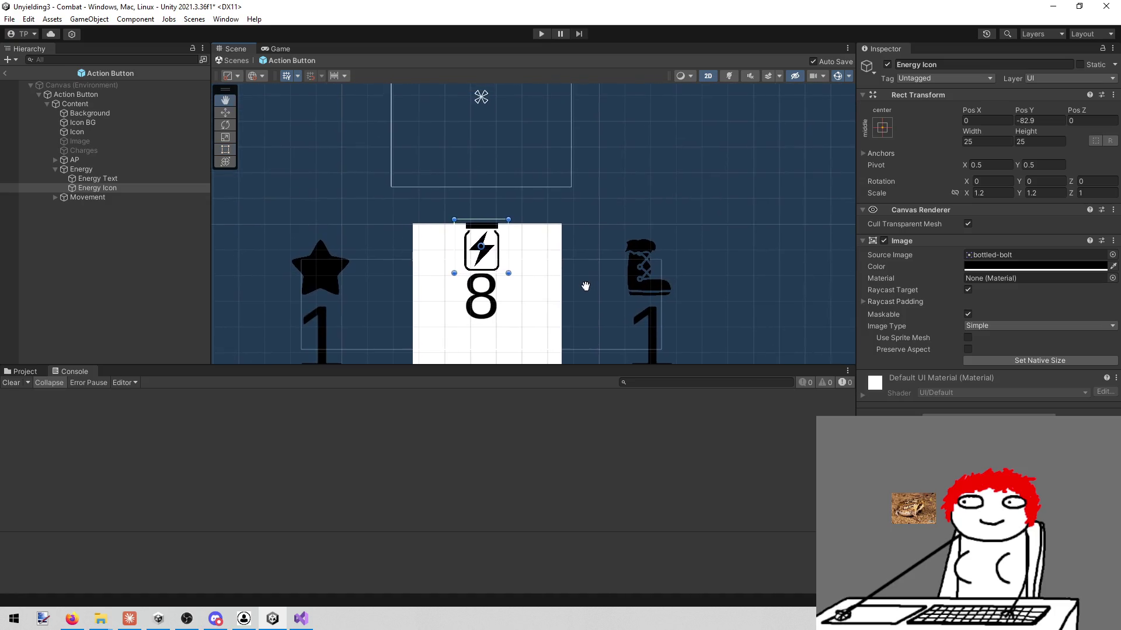
left_click_drag(481, 200, 481, 202)
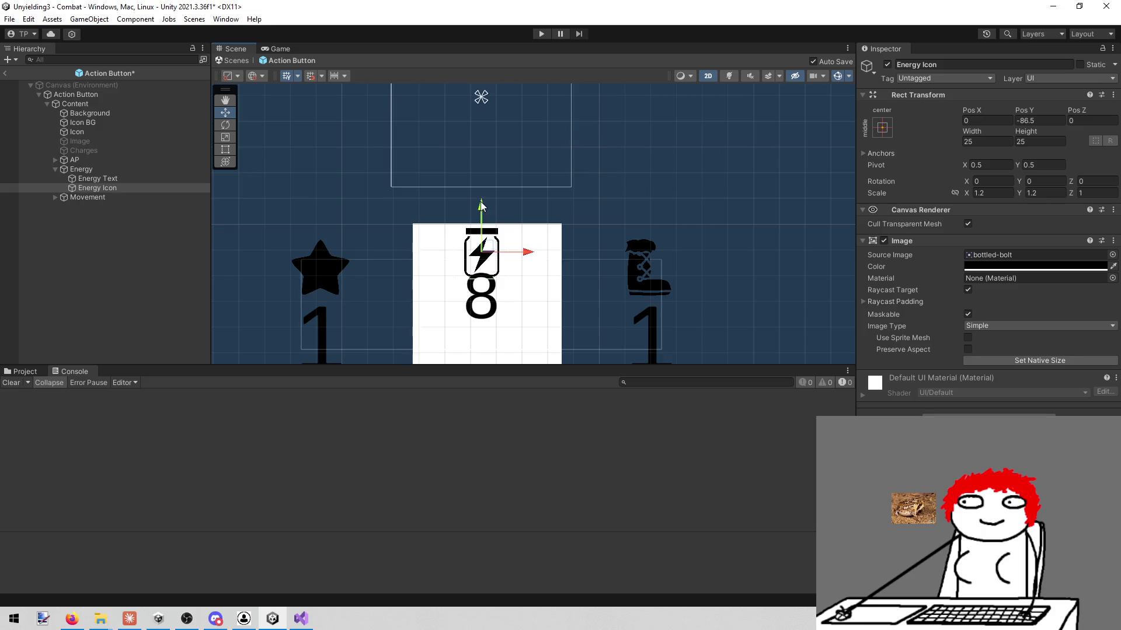
- Scale the Energy Text to 0.8 and move it down to Pos Y -117.6
left_click(149, 179)
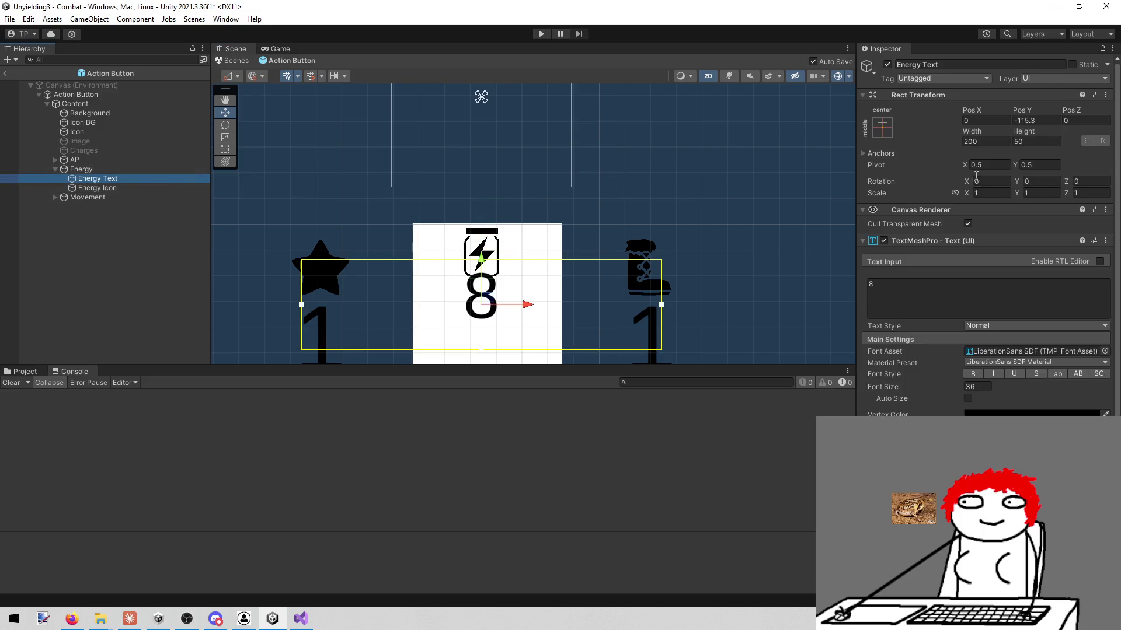
left_click(991, 192)
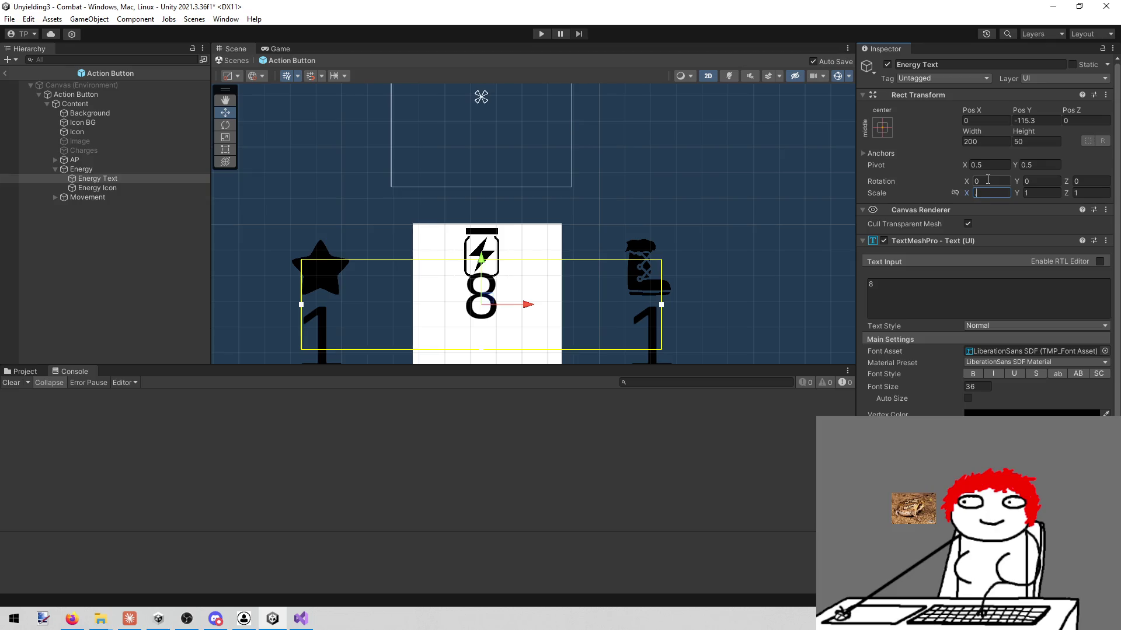
type(".8")
key("Tab")
type(".8")
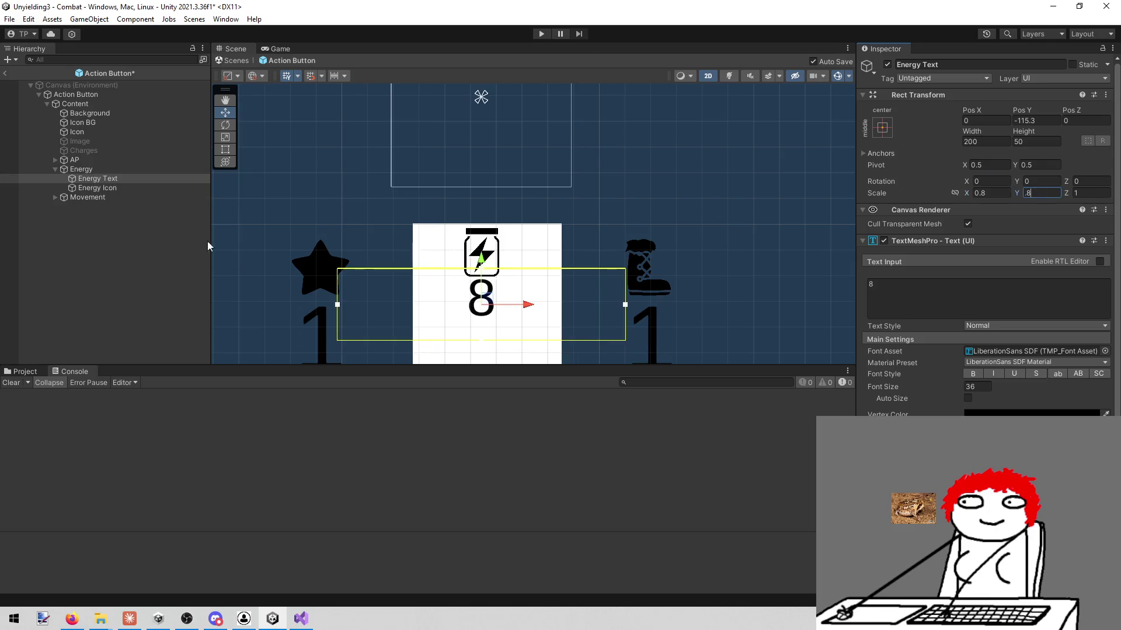
left_click_drag(480, 265, 480, 271)
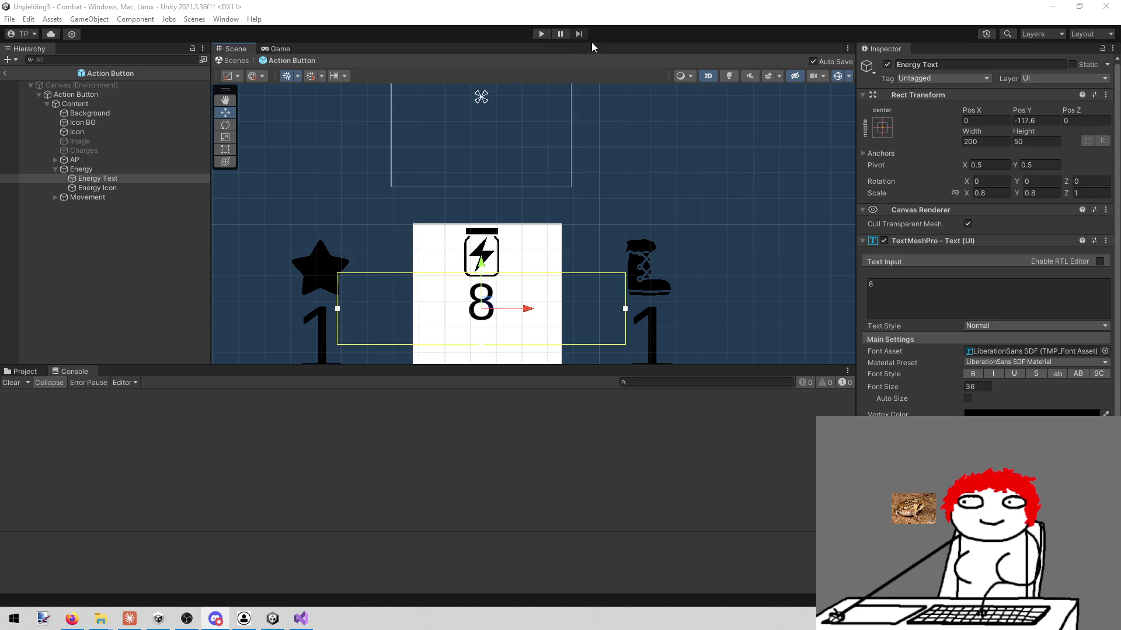
- Run the game maximized to check the Energy cost 8, then restore the layout and Scene view
left_click(532, 34)
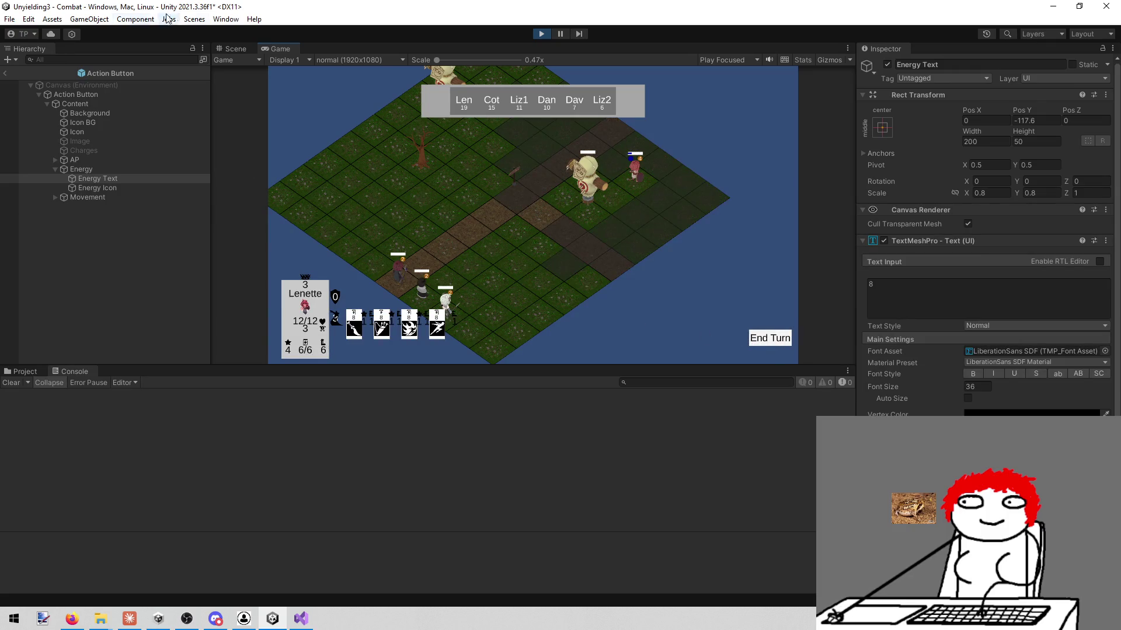
right_click(287, 45)
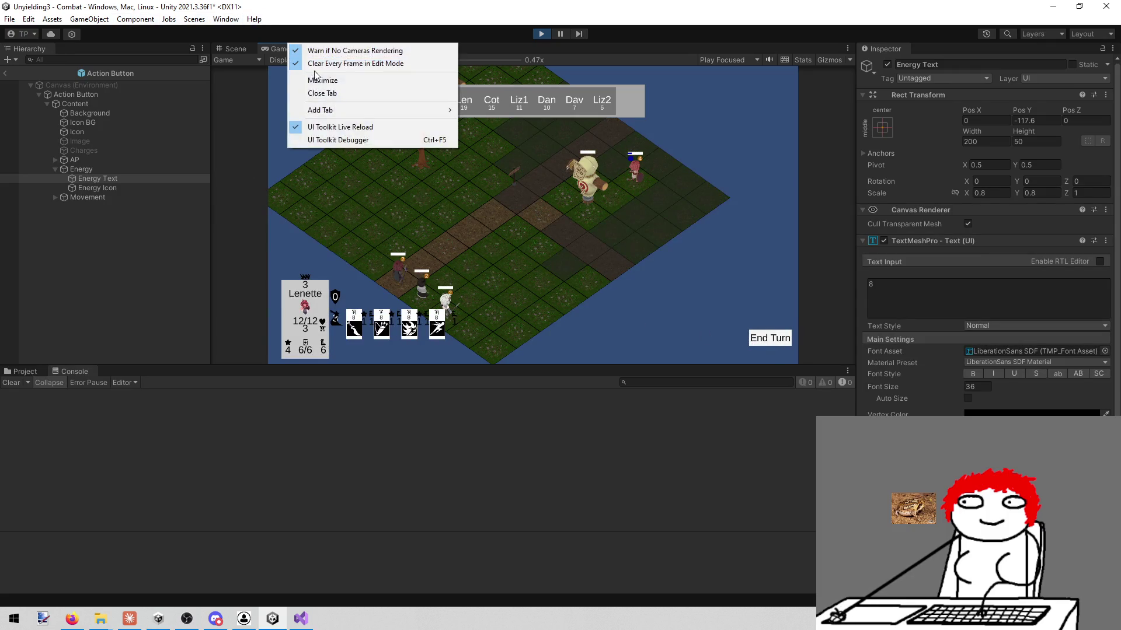
left_click(315, 77)
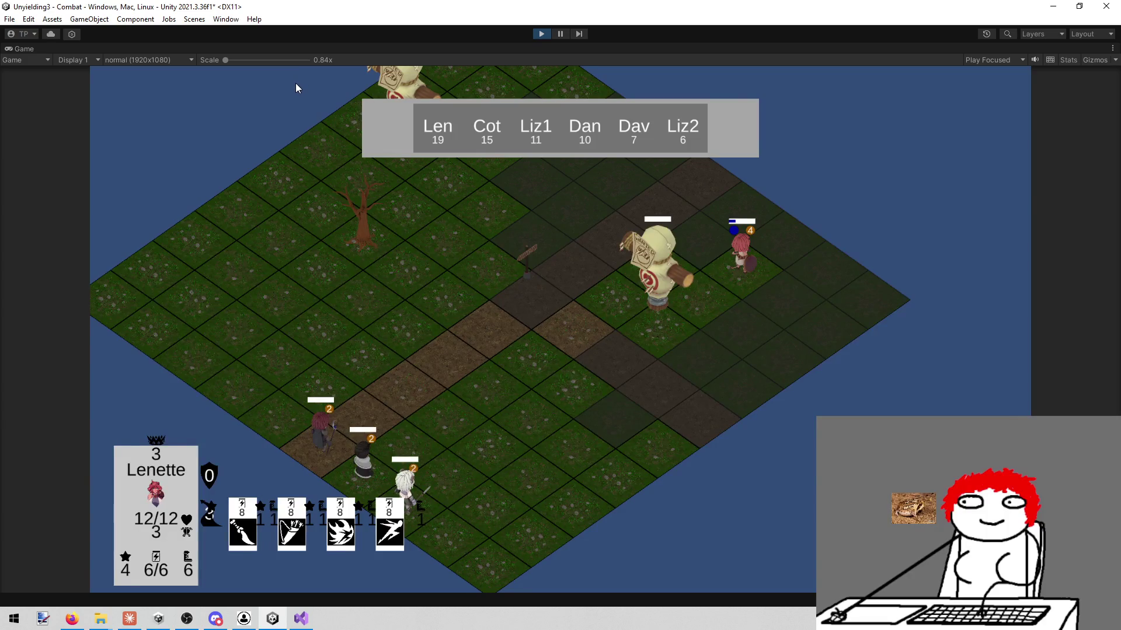
right_click(24, 51)
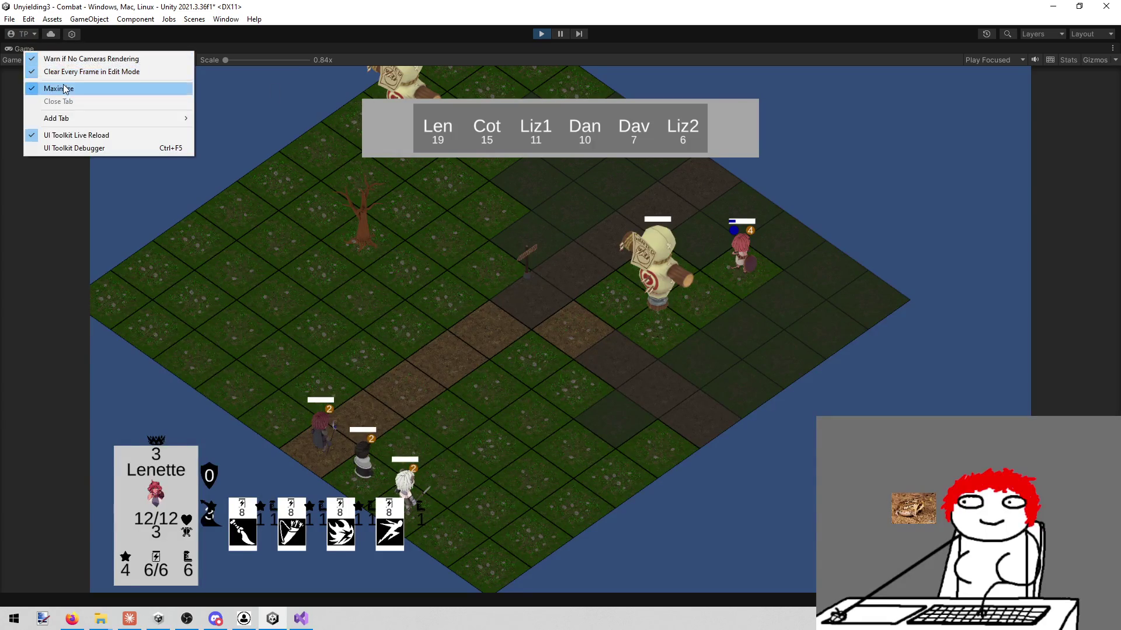
left_click(58, 89)
left_click(231, 49)
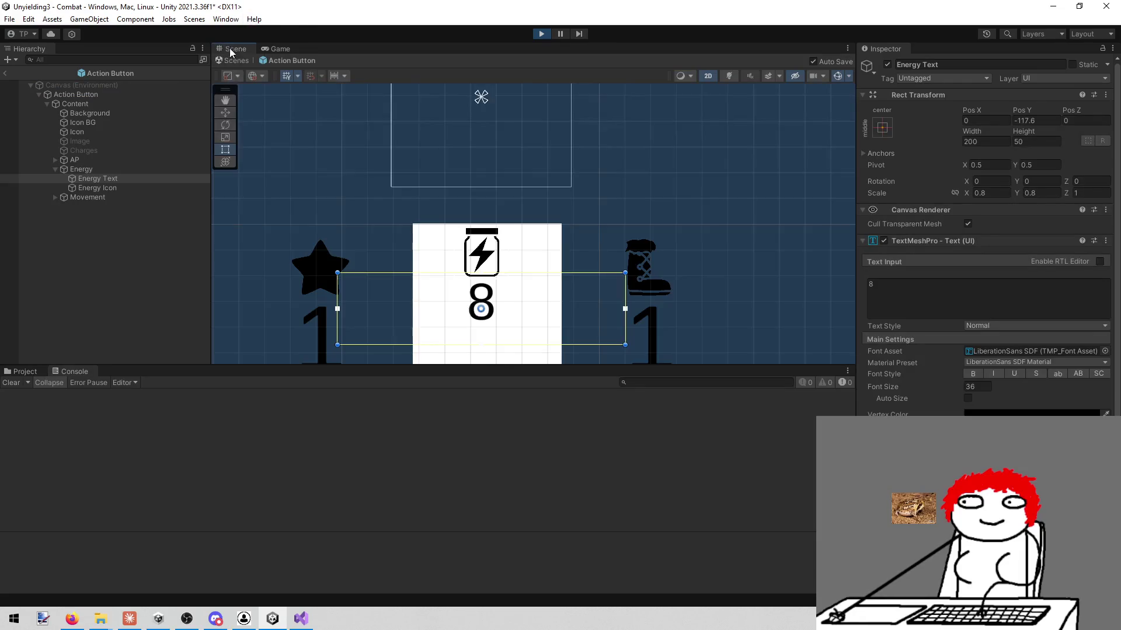
- Leave the prefab and select the Energy Icon on an action card in the Combat scene
left_click(5, 73)
scroll(515, 193, "down", 2)
mouse_move(570, 155)
left_mouse_down()
mouse_move(481, 232)
mouse_move(364, 239)
left_mouse_up()
scroll(481, 232, "up", 3)
scroll(364, 239, "up", 2)
scroll(415, 245, "down", 6)
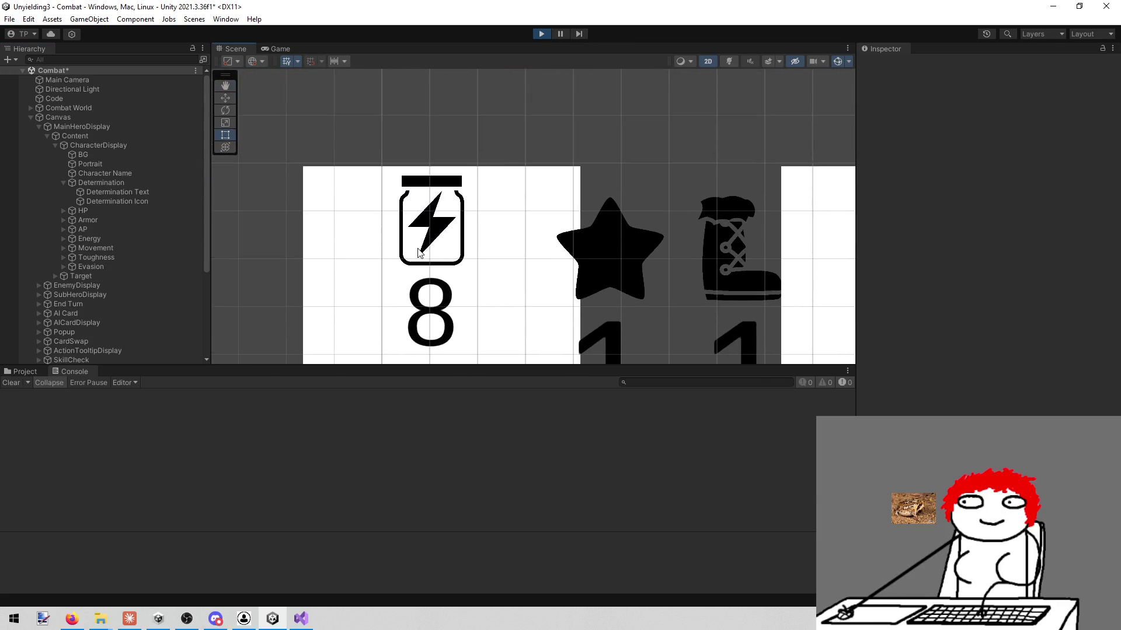
scroll(416, 248, "down", 3)
scroll(444, 233, "up", 10)
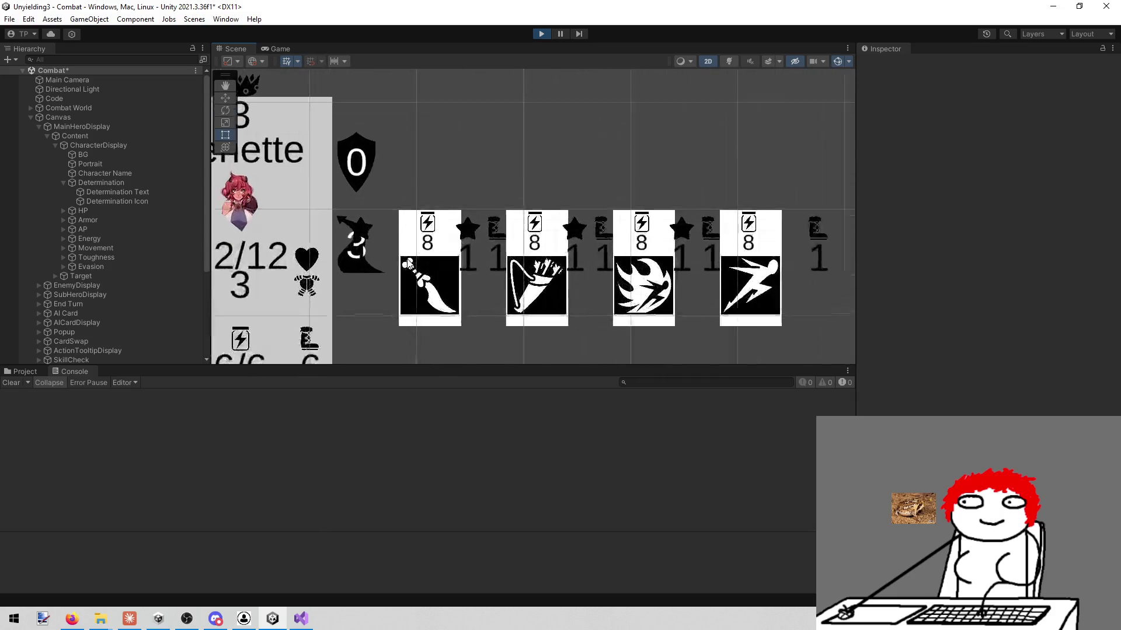
left_click_drag(457, 224, 431, 274)
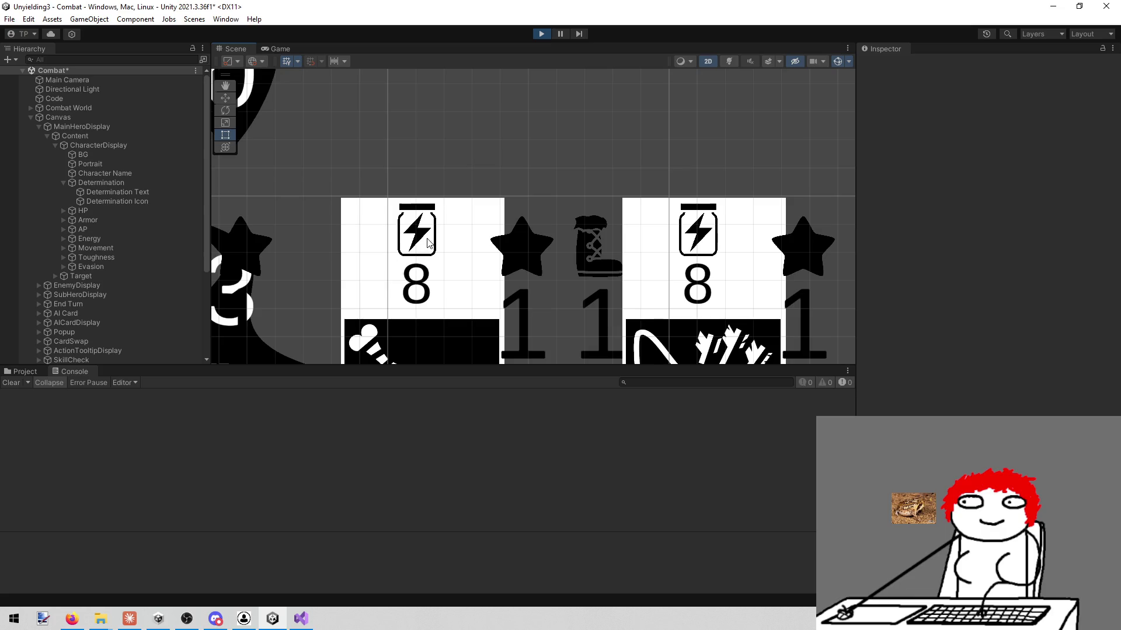
left_click(422, 211)
left_click(421, 212)
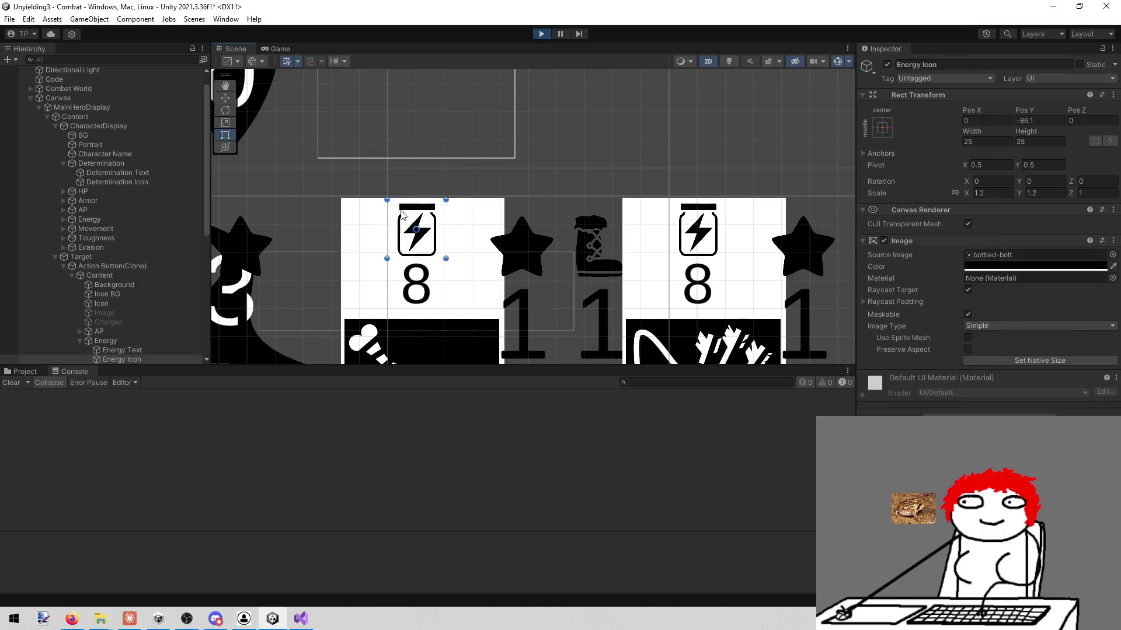
- Scale that card's Energy Icon to 1.4 on X and Y
left_click(992, 193)
type("1.4")
key("Tab")
type("1.4")
left_click(236, 48)
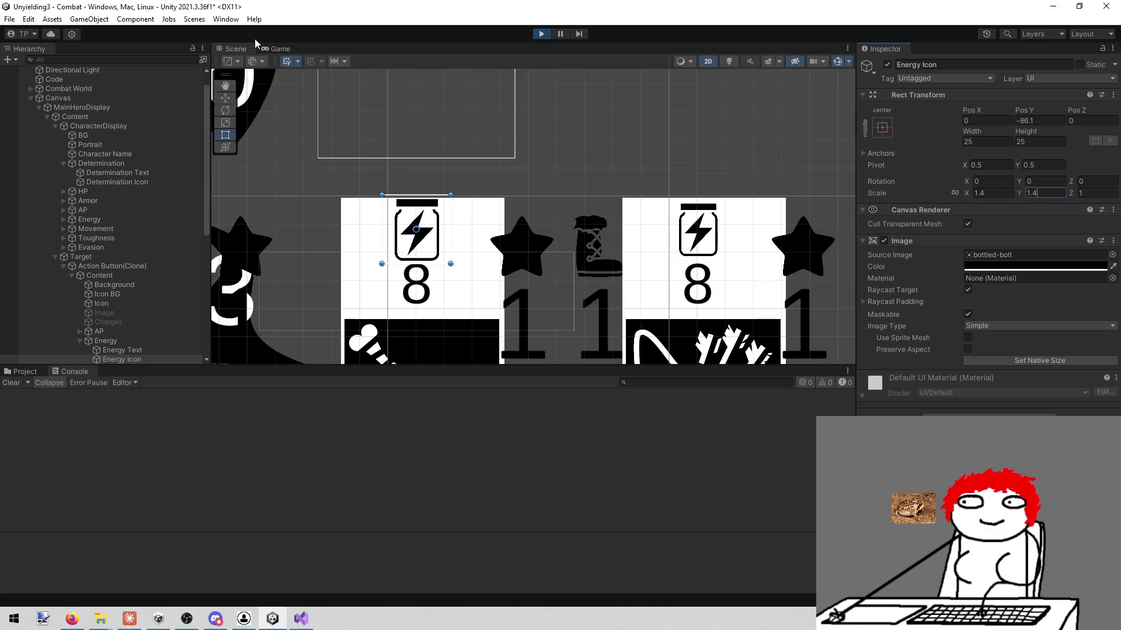
- Lower the Energy Icon to Pos Y -87.3 and the Energy Text to -123.8
key("w")
left_click_drag(434, 169, 434, 171)
left_click(144, 349)
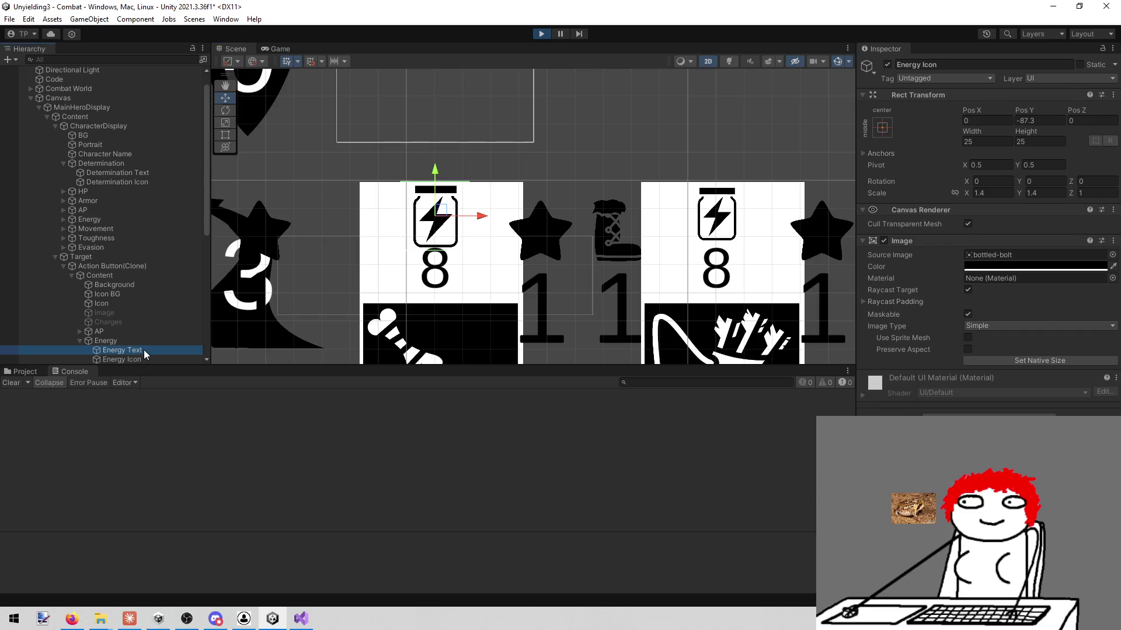
left_click_drag(439, 237, 441, 249)
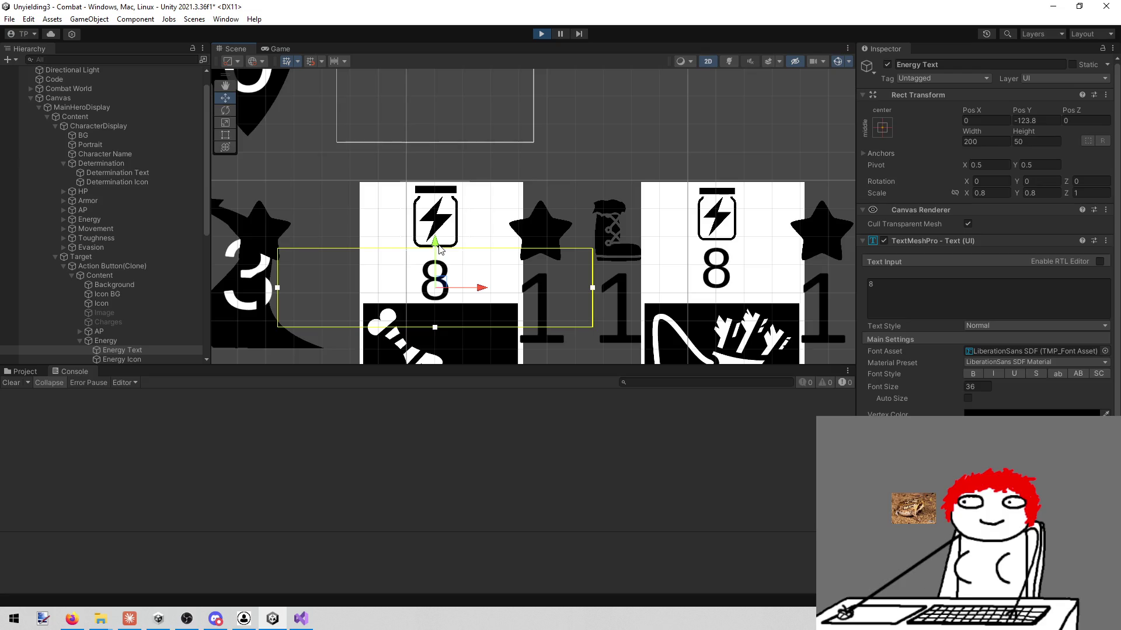
- Maximize the running Game view to inspect an action card
left_click(281, 50)
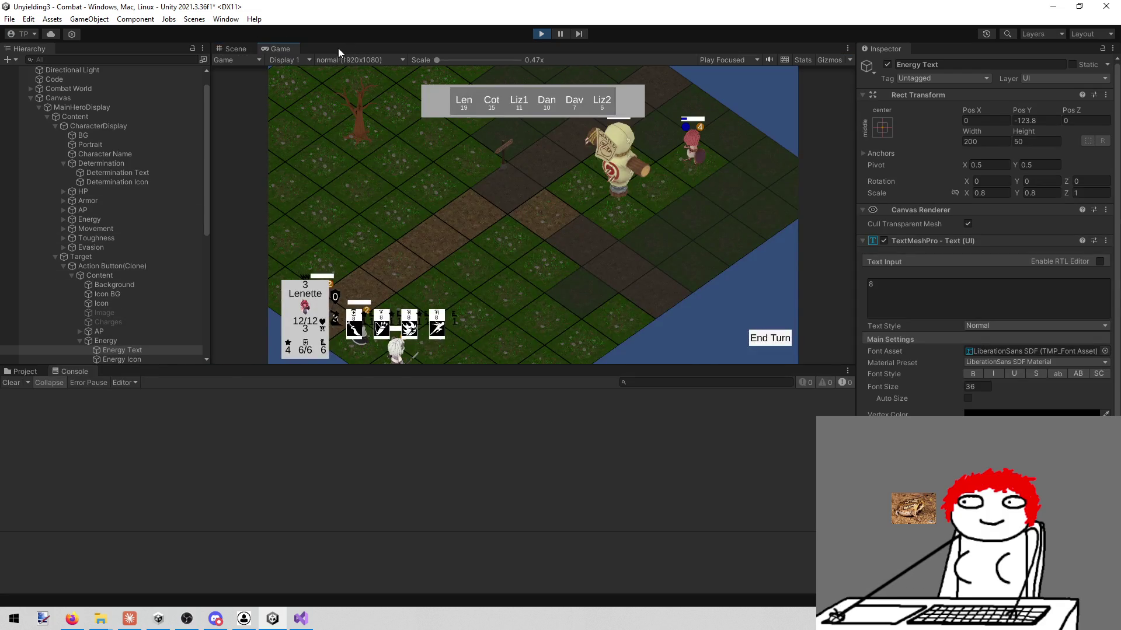
right_click(288, 50)
left_click(322, 86)
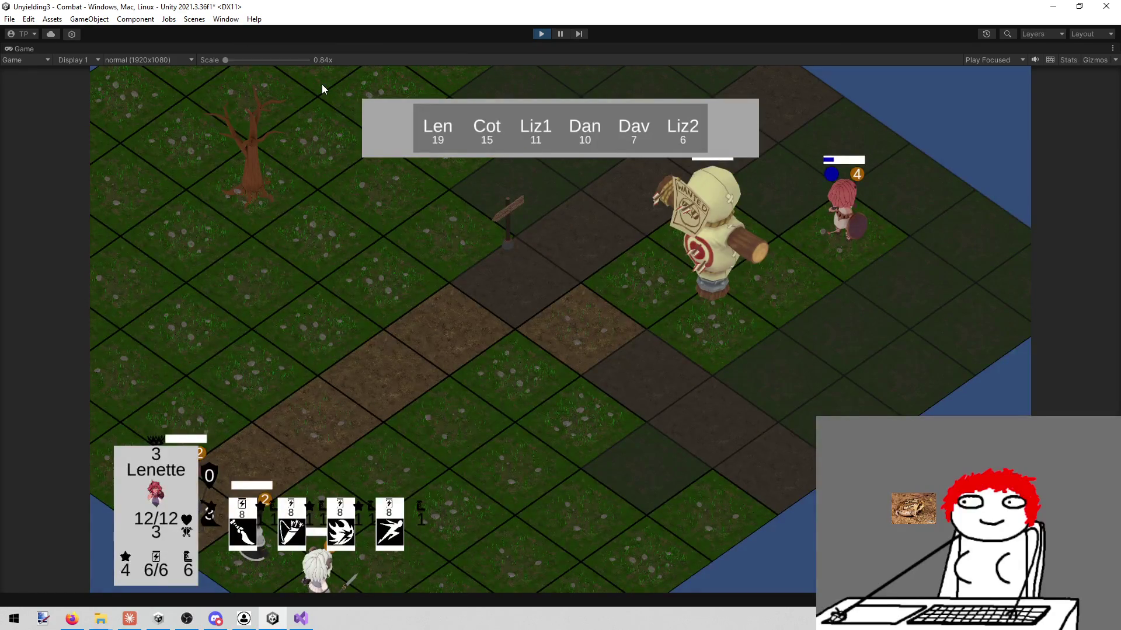
mouse_move(256, 508)
- Restore the editor panels and open the Last Spell1.png reference image
right_click(21, 51)
left_click(35, 83)
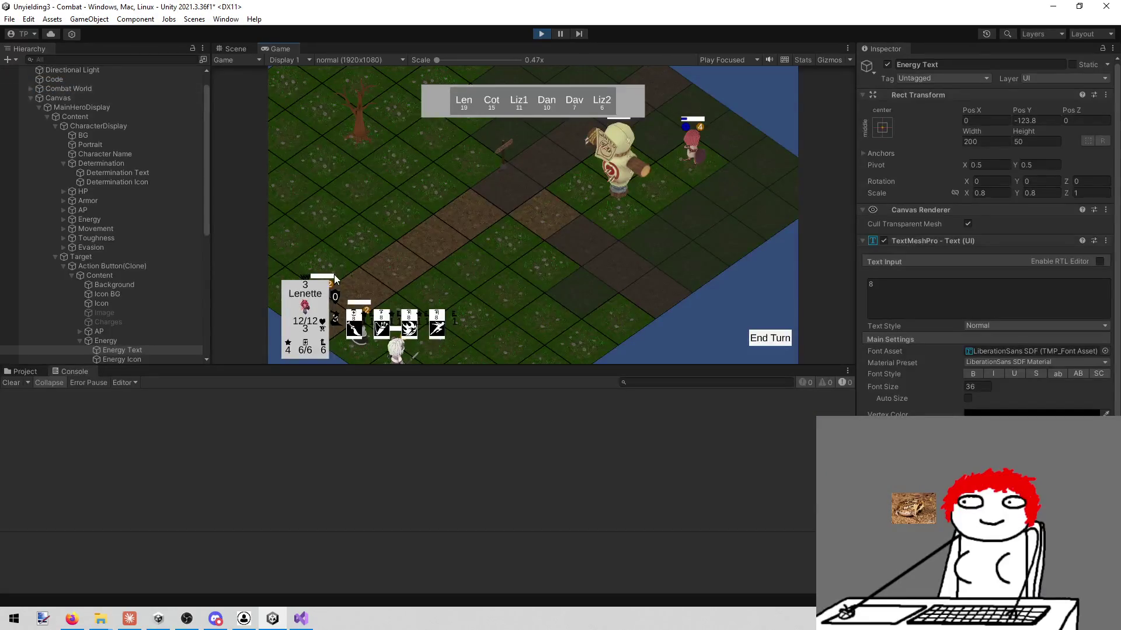
mouse_move(328, 278)
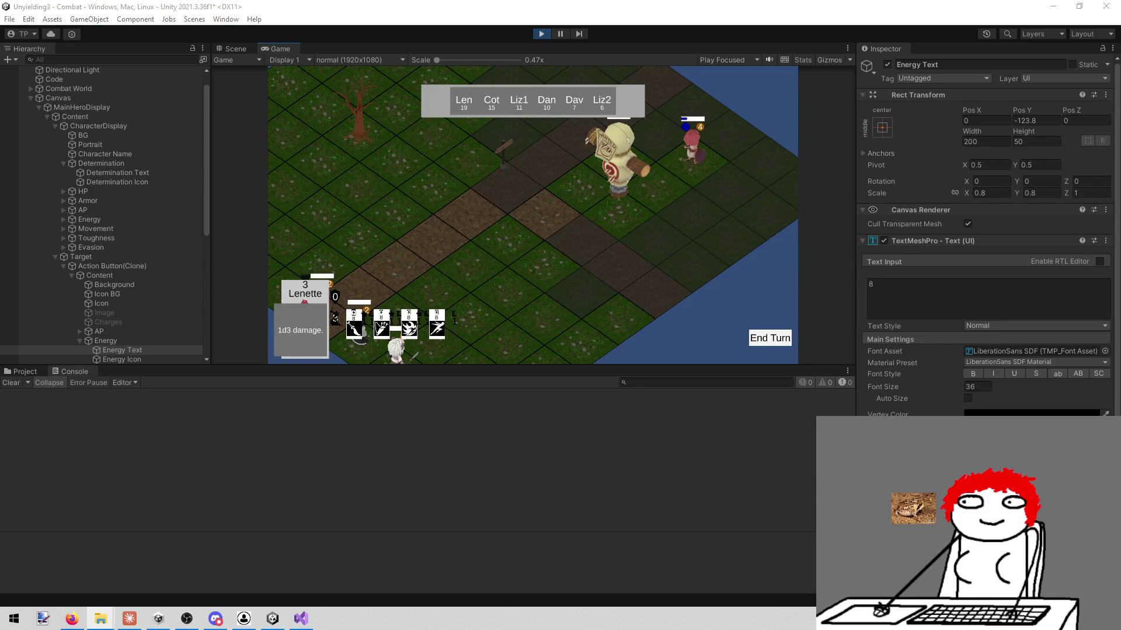
key("Return")
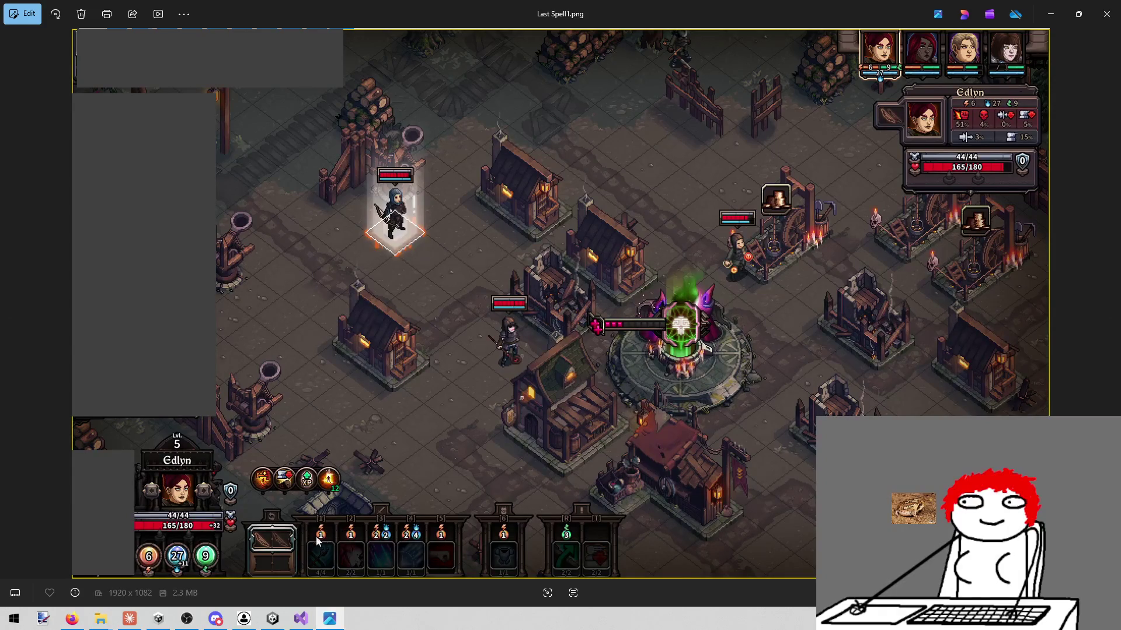
- Close the Last Spell1.png viewer with Alt+F4 to get back to Unity
key("alt+F4")
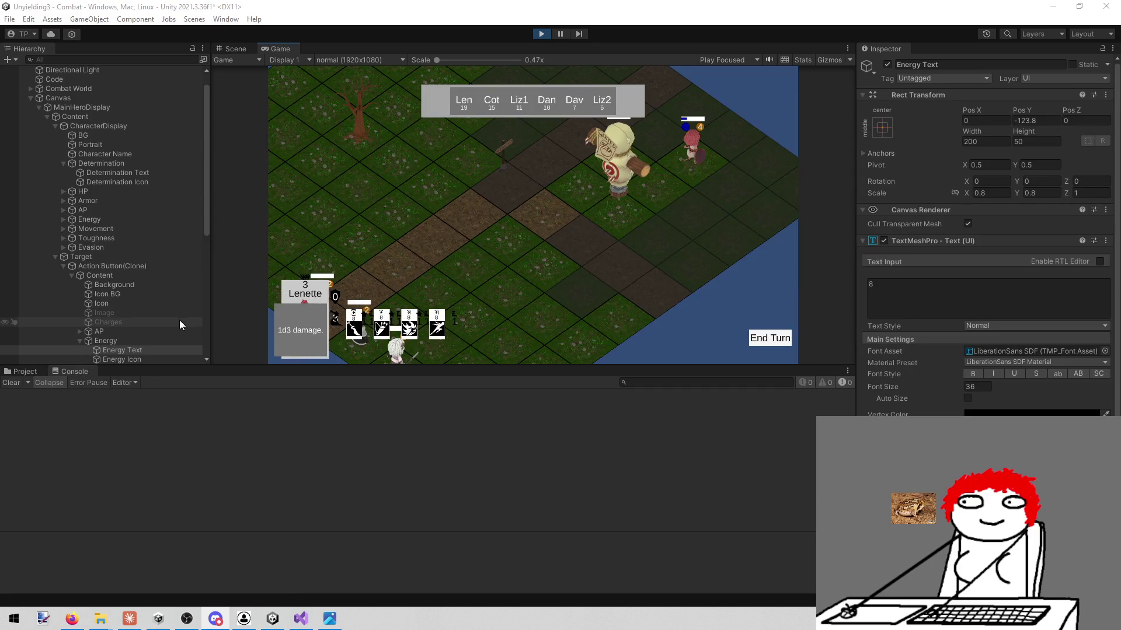
- Stop the game and open the Action Button prefab for editing
left_click(133, 340)
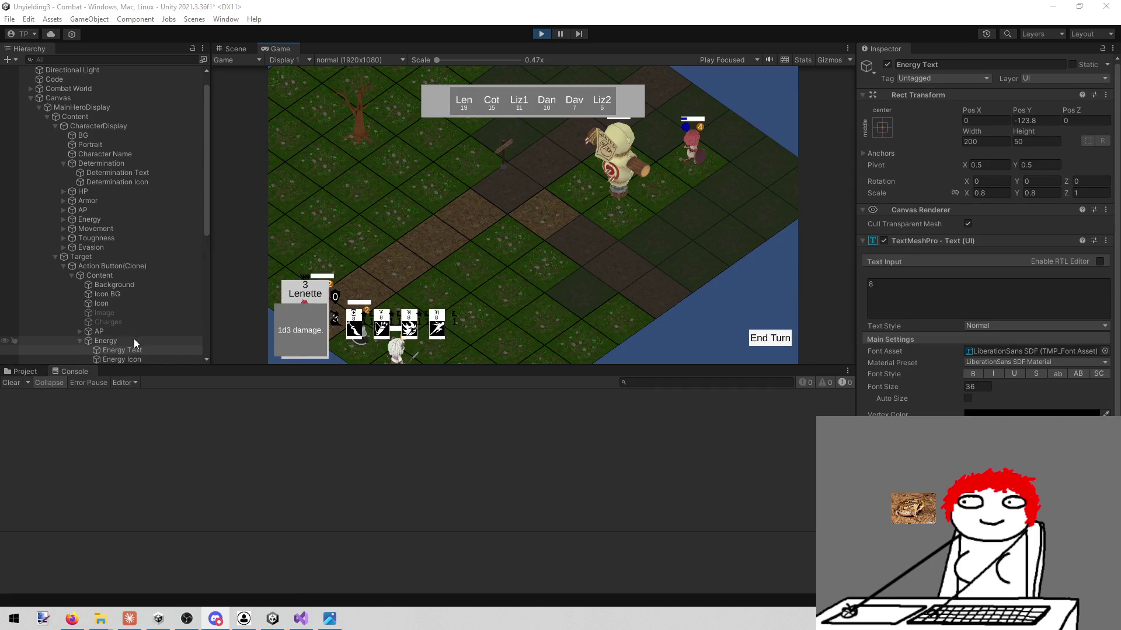
left_click(137, 348)
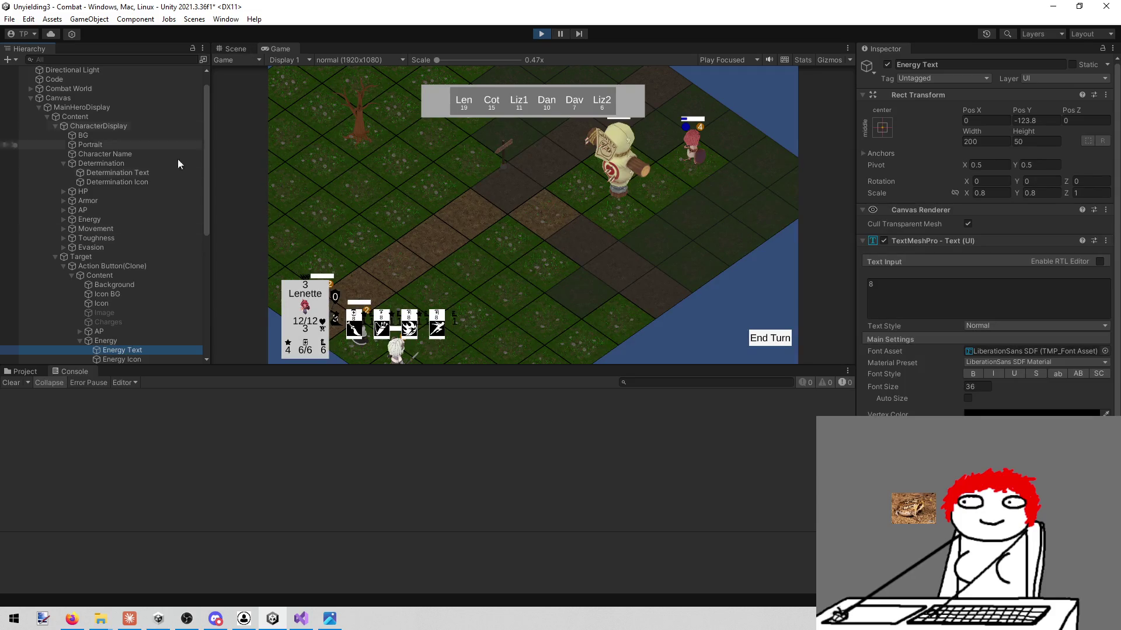
left_click(138, 358)
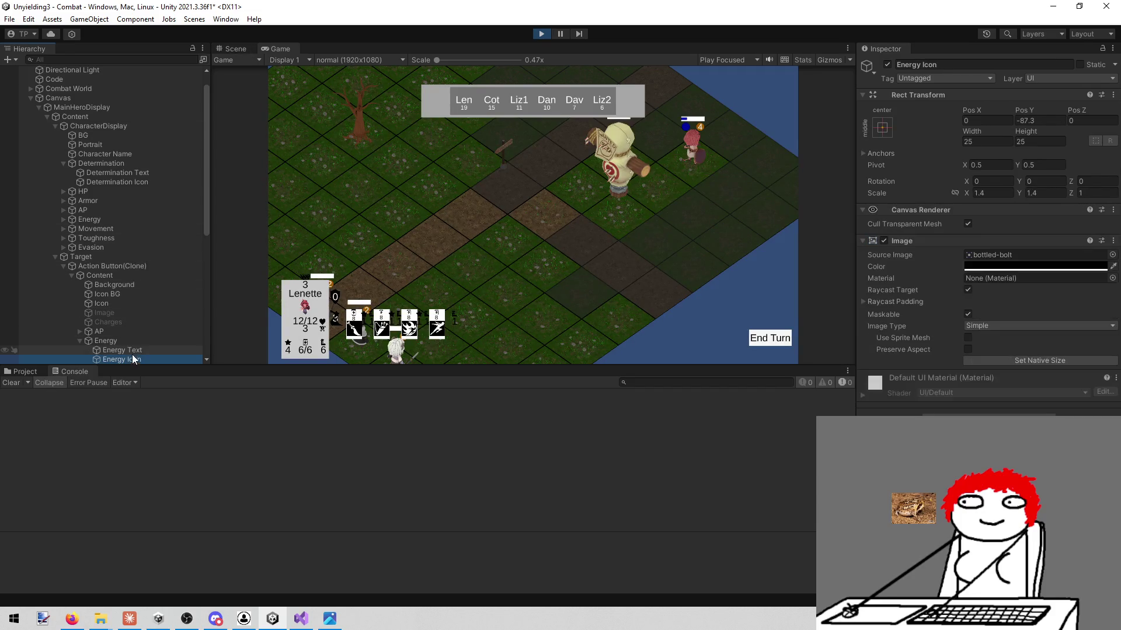
left_click(542, 34)
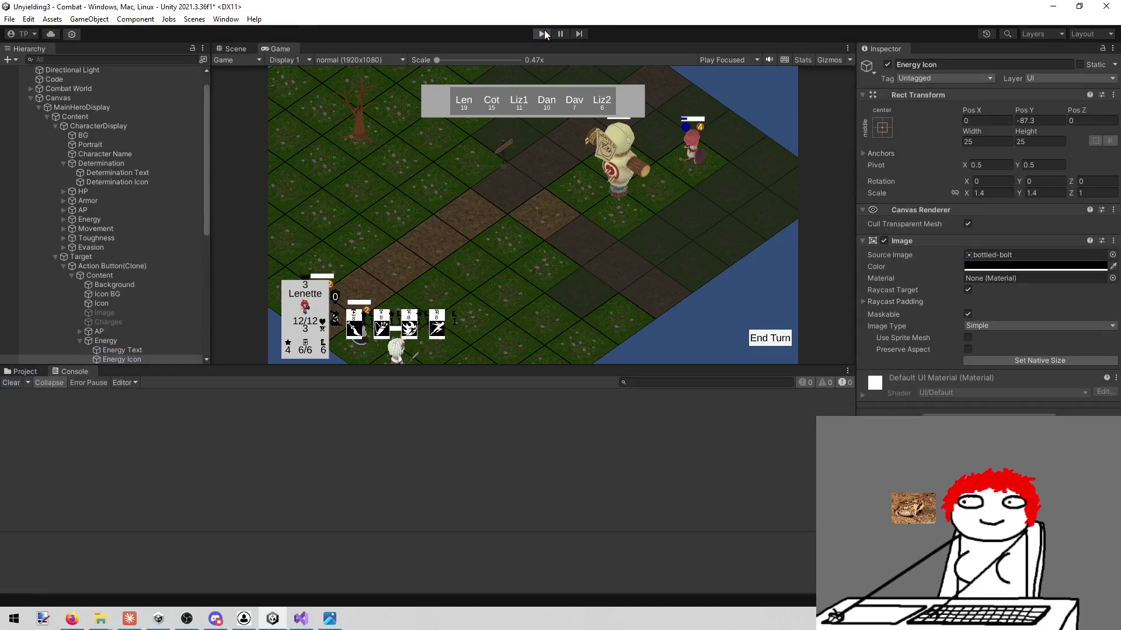
left_click(21, 372)
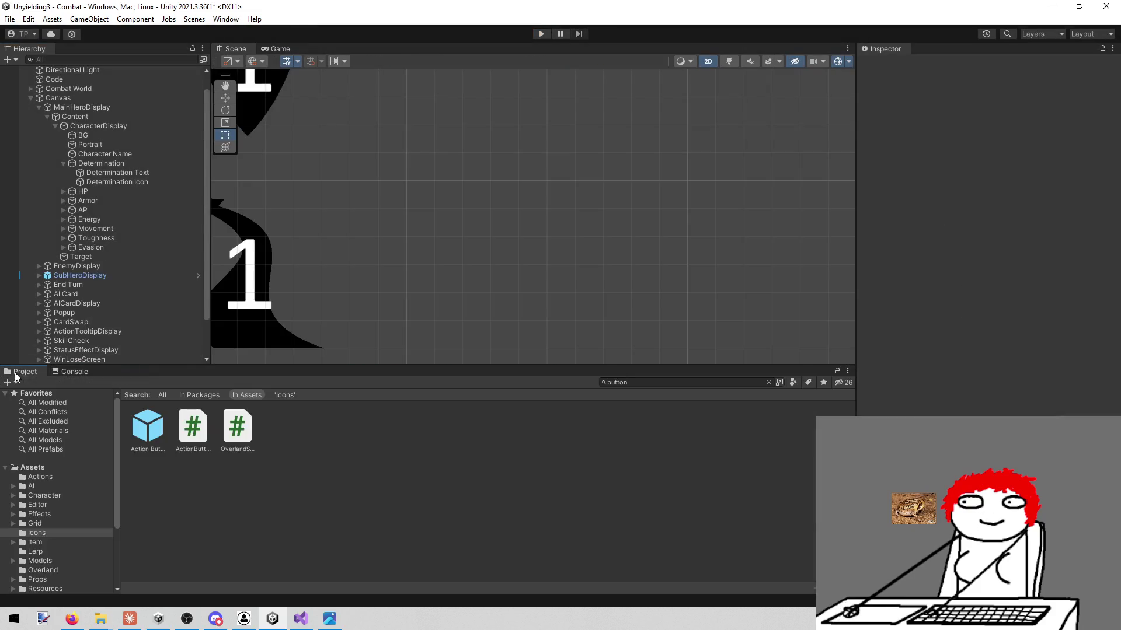
double_click(141, 425)
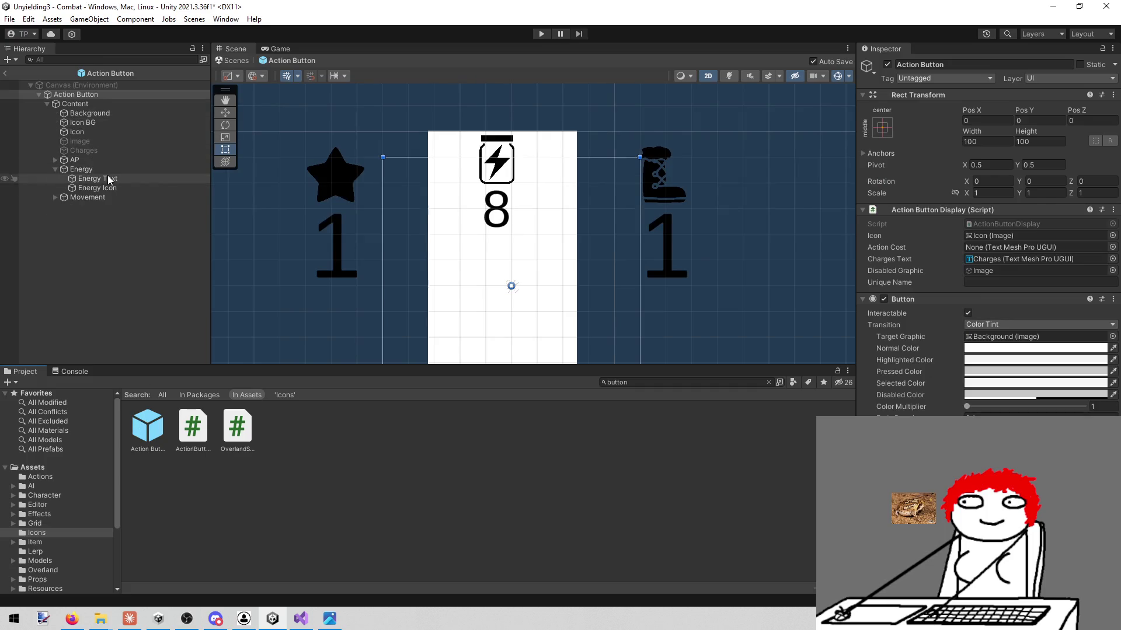
- Scale the prefab's Energy Icon to 1.4 on X and Y
left_click(107, 178)
left_click(103, 188)
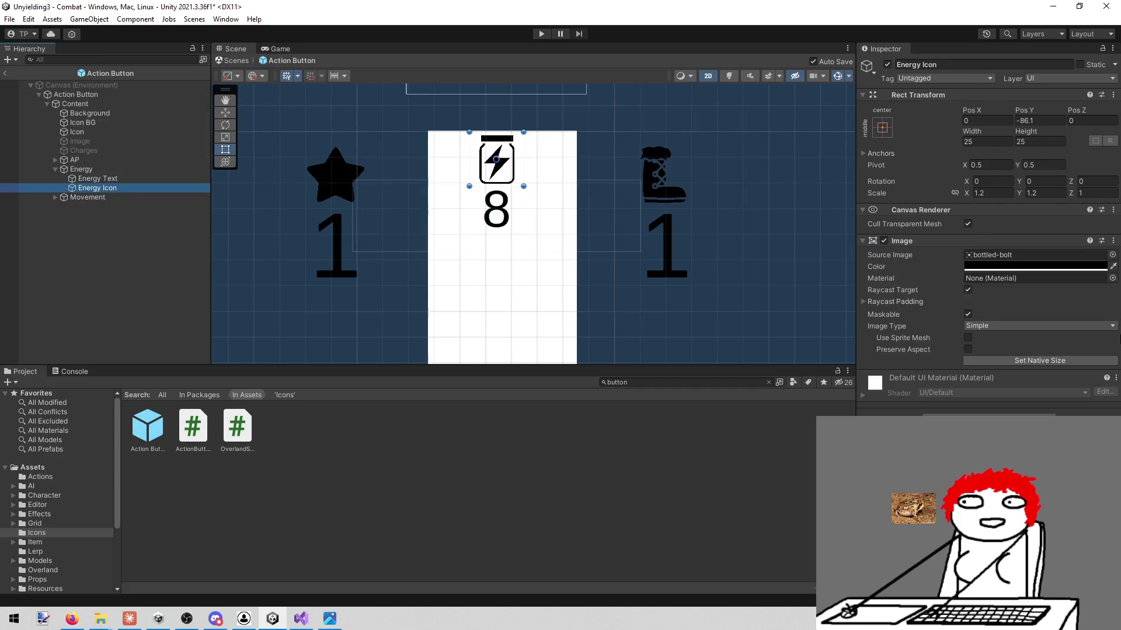
left_click(992, 193)
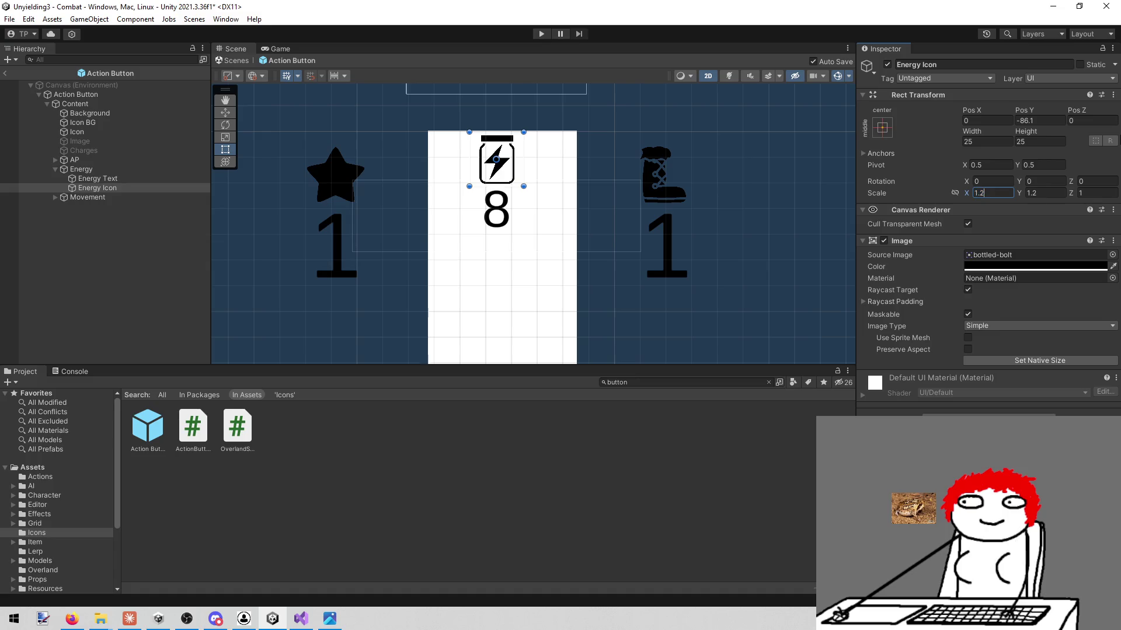
type("1.4")
key("Tab")
type("1.4")
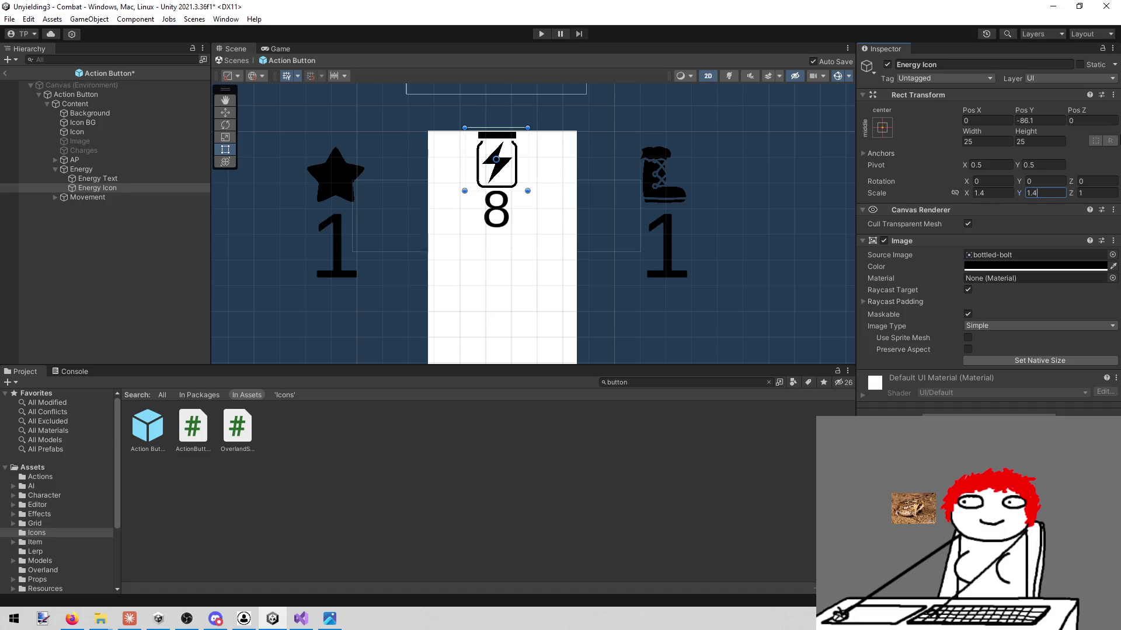
scroll(483, 264, "up", 2)
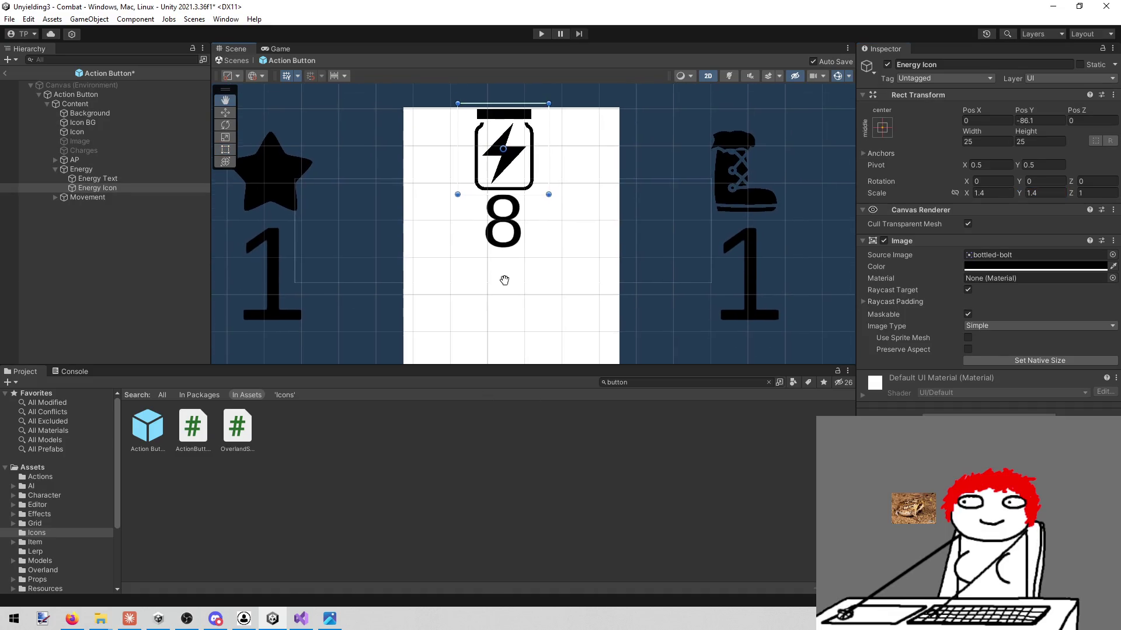
scroll(502, 269, "up", 1)
scroll(516, 271, "down", 2)
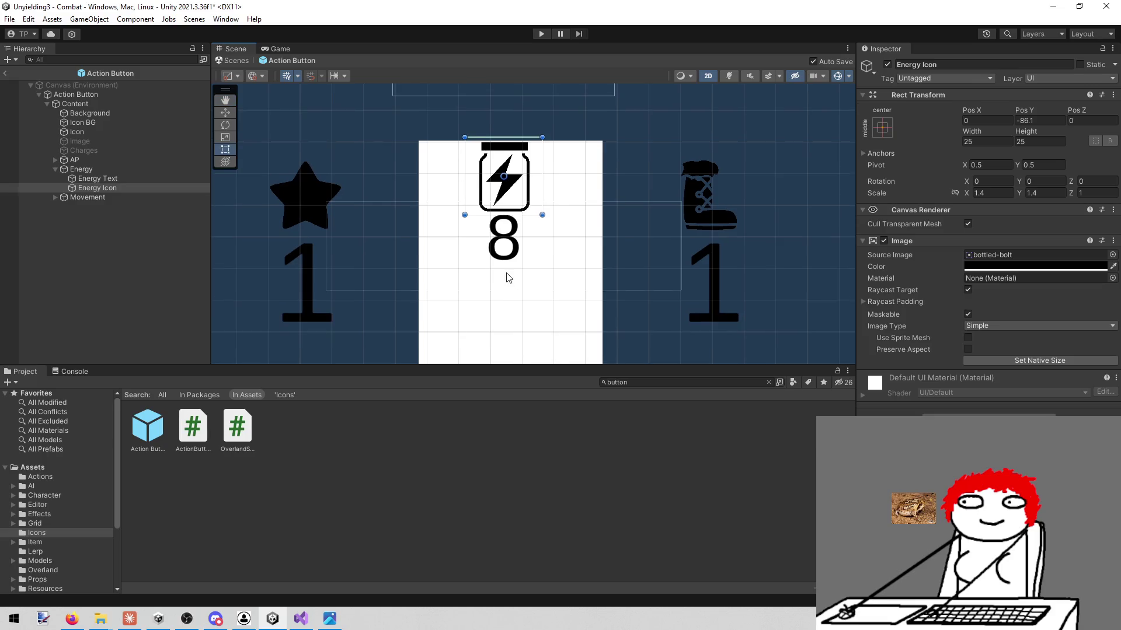
scroll(497, 275, "up", 1)
- Lower the Energy Icon to Pos Y -87 and the Energy Text to -124.8
left_click(104, 180)
left_click(127, 187)
key("w")
left_click(499, 112)
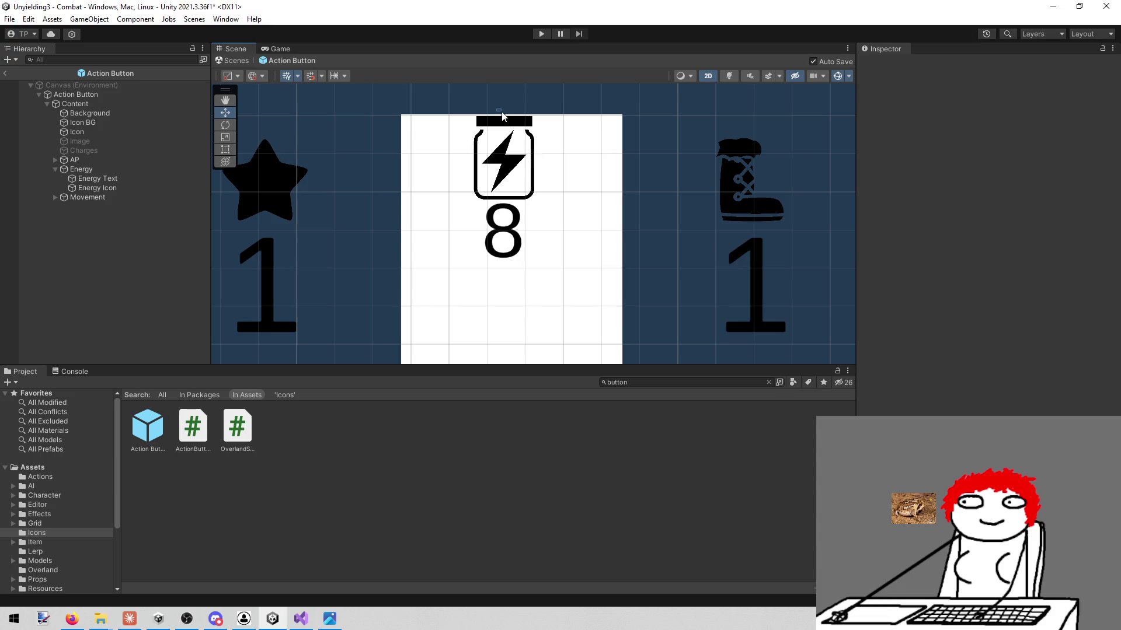
left_click(176, 188)
left_click_drag(501, 108, 502, 113)
left_click(111, 178)
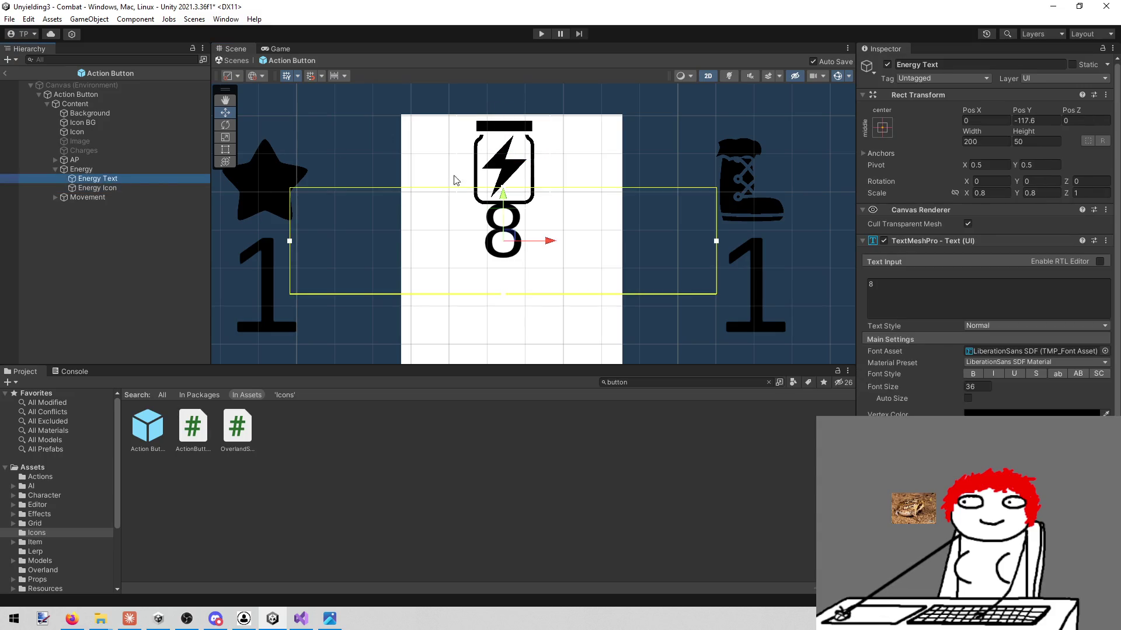
left_click_drag(505, 194, 505, 215)
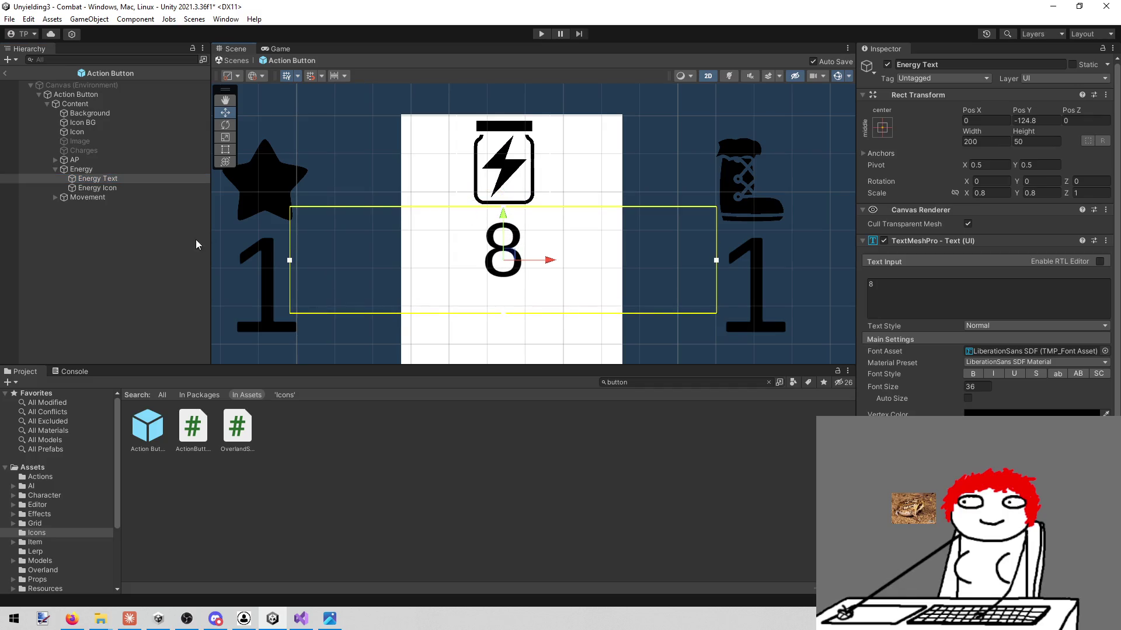
double_click(139, 132)
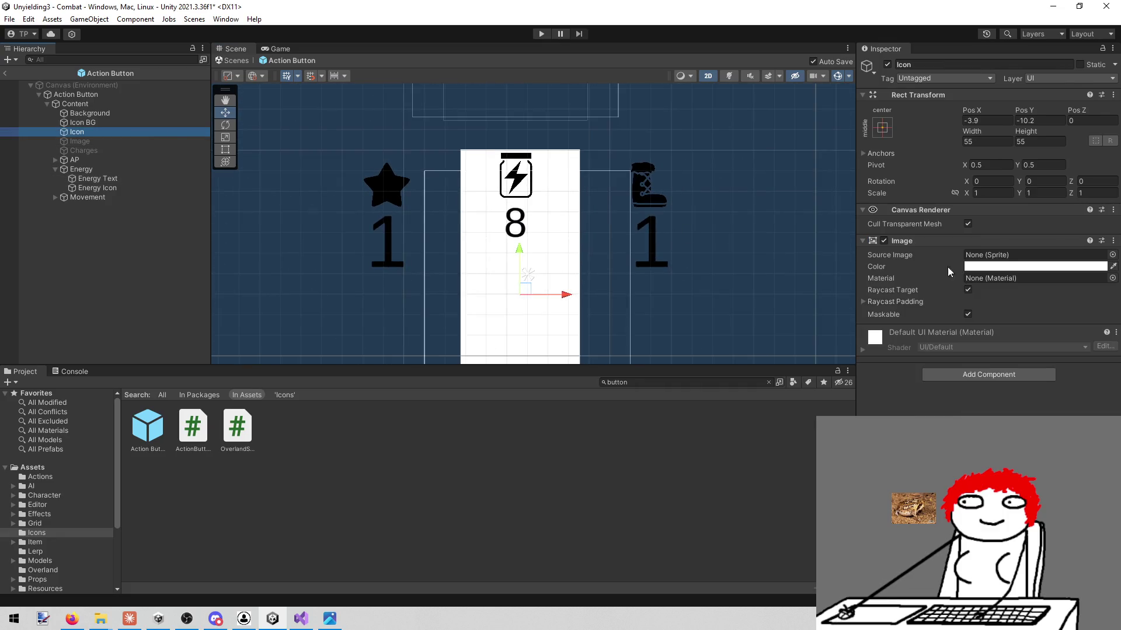
- Set the button's main Icon colour to dark grey
left_click(1003, 266)
left_click_drag(1032, 346, 971, 380)
left_click(510, 257)
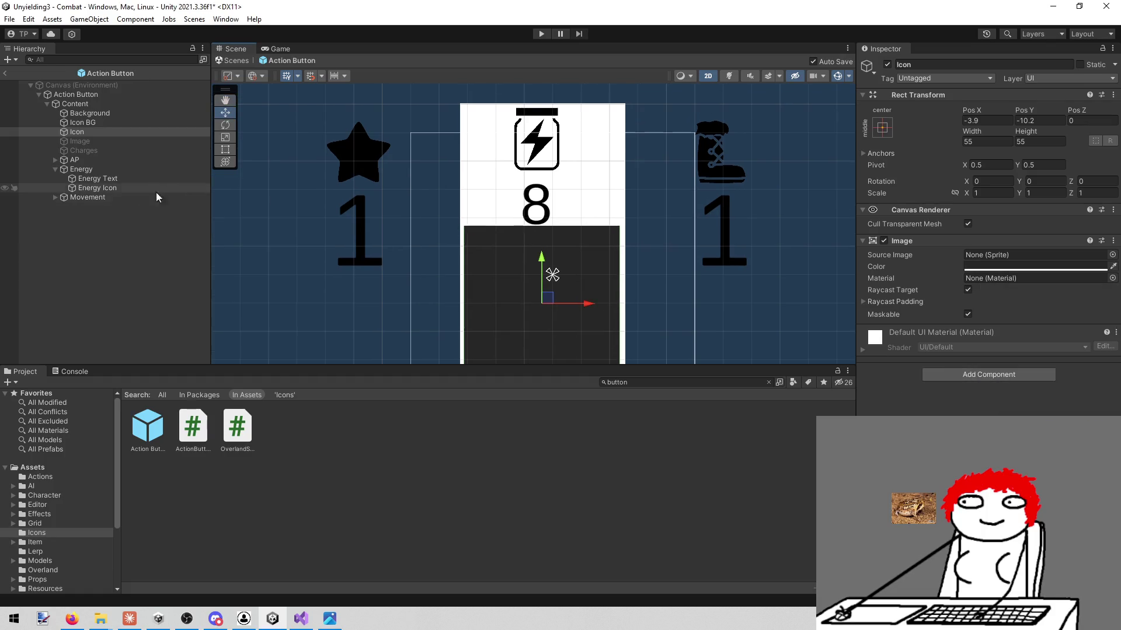
- Scale the Energy Icon to 1.6, lower it to Pos Y -90.8, and view the running game
left_click(121, 184)
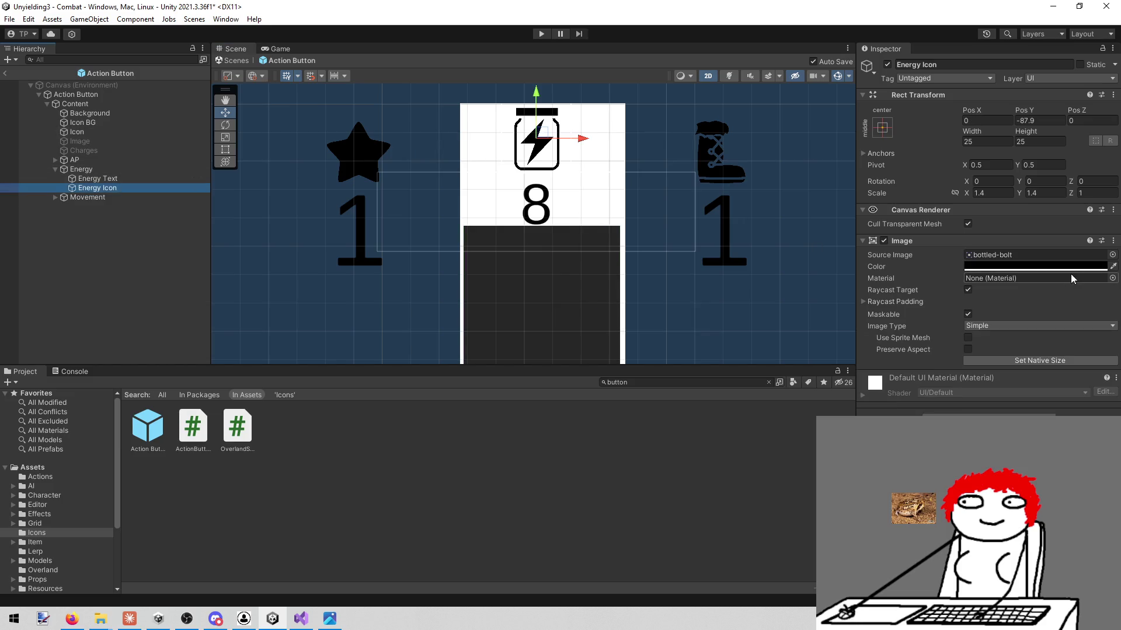
left_click(999, 196)
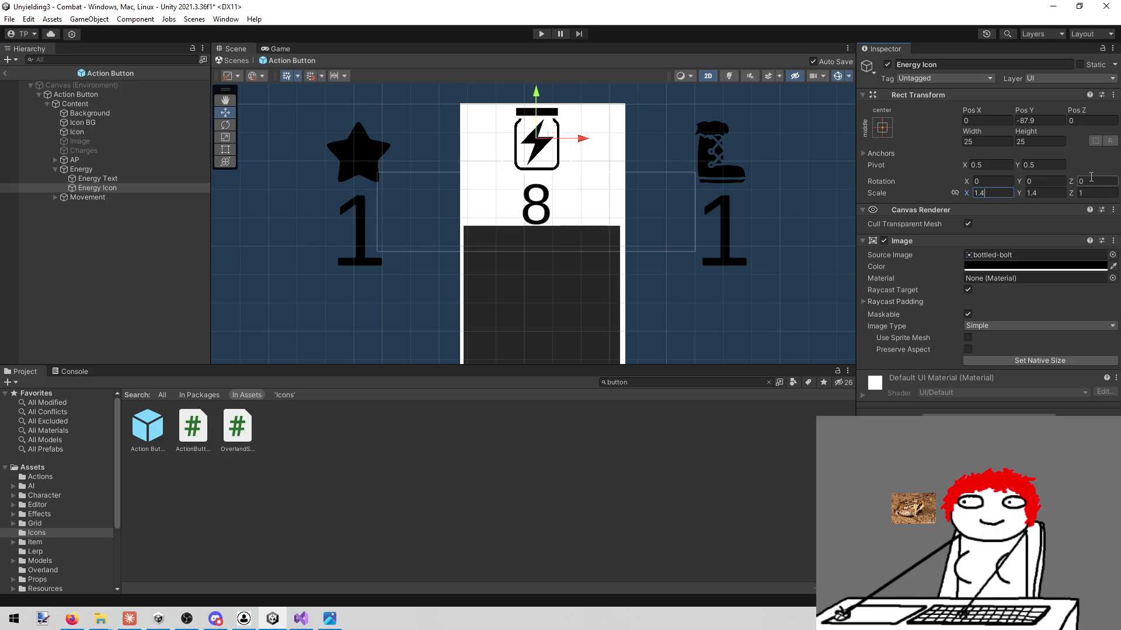
type("1.6")
key("Tab")
type("1.6")
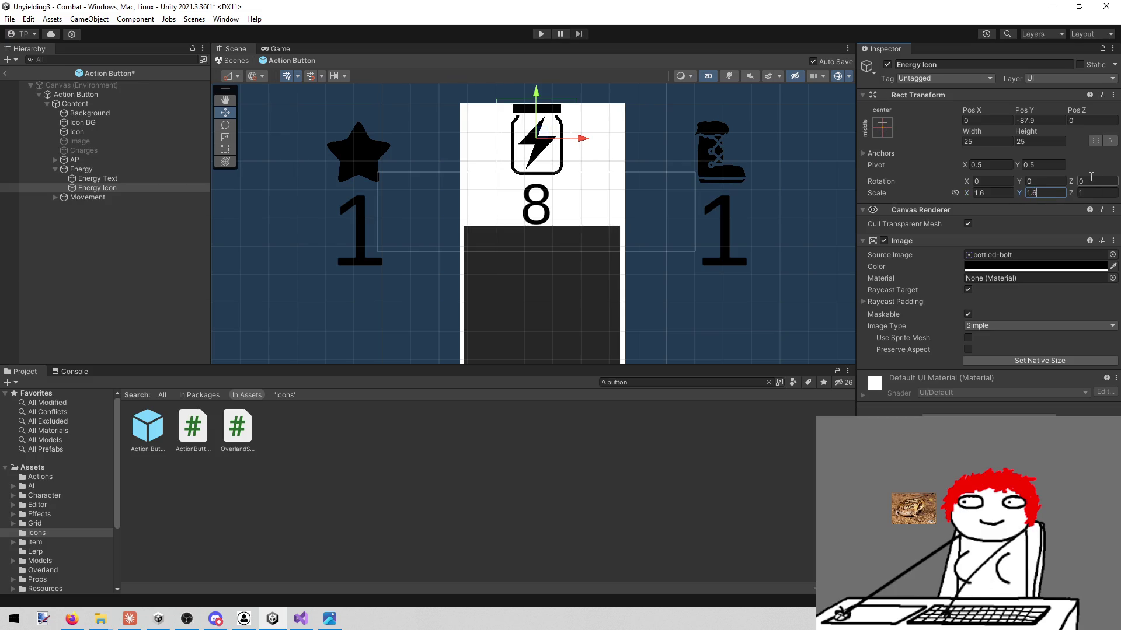
left_click_drag(538, 101, 537, 101)
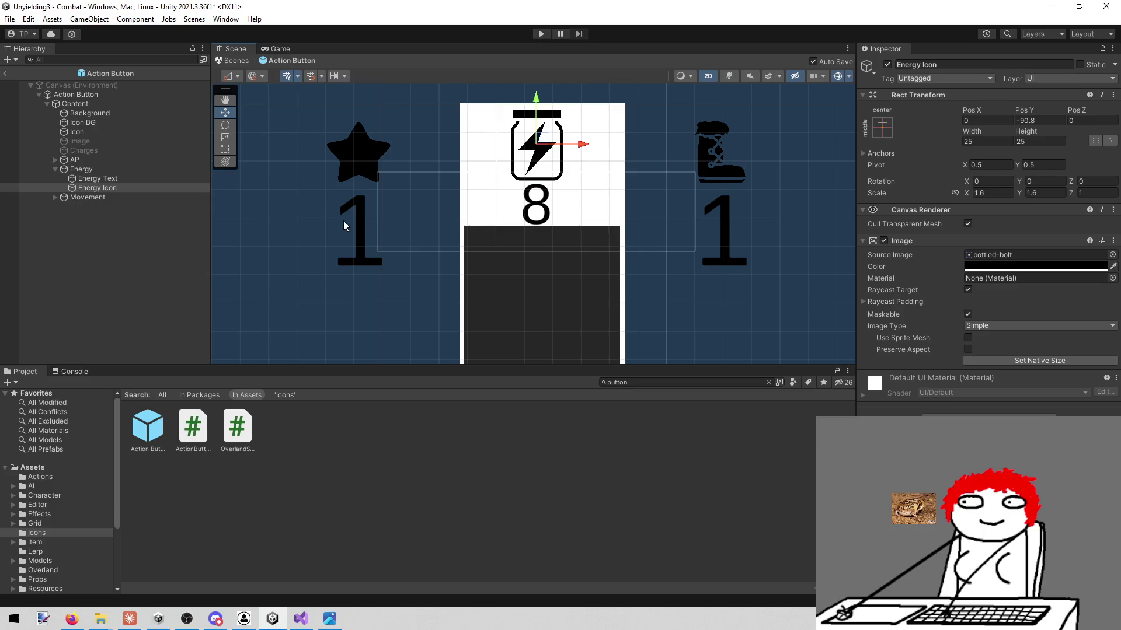
scroll(343, 220, "down", 3)
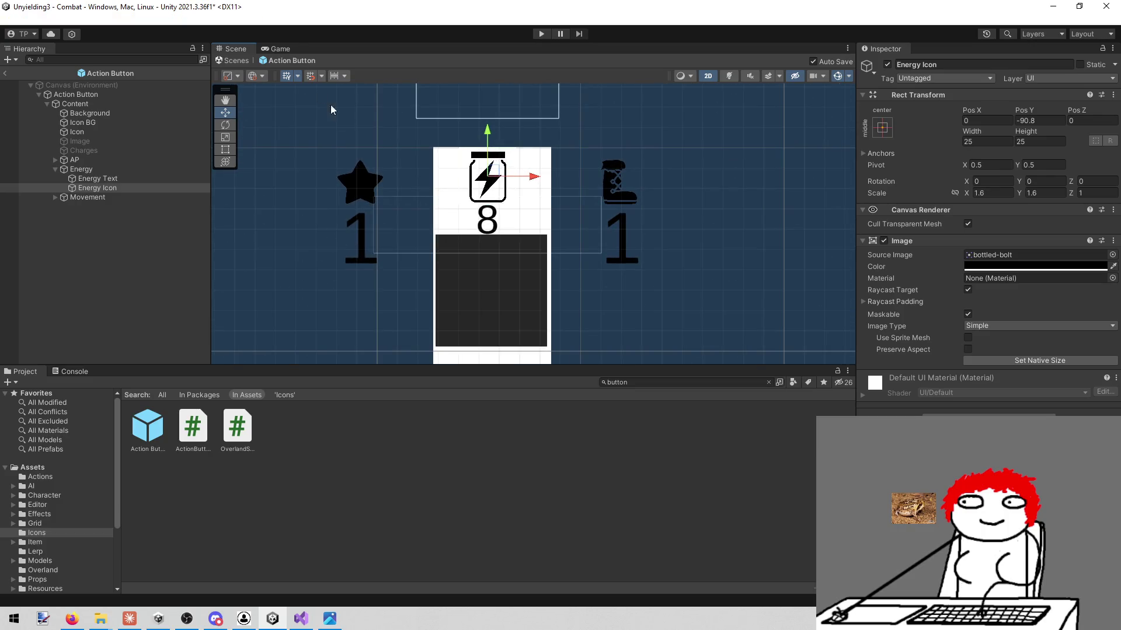
left_click(280, 49)
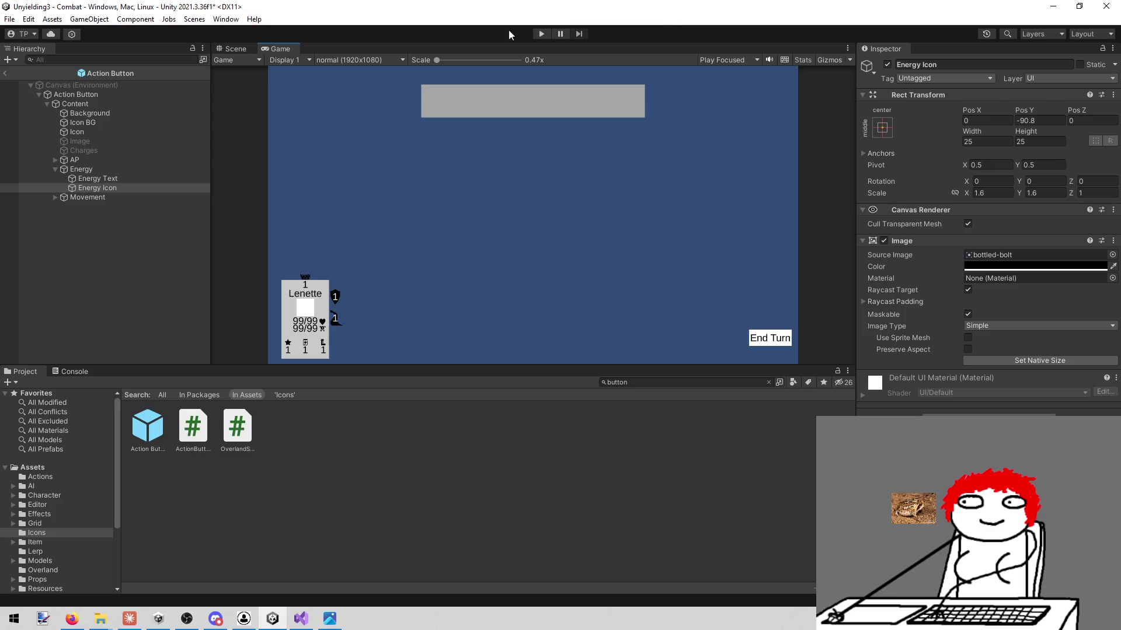
- Play-test the enlarged energy icons in a maximized Game view, then stop play mode
left_click(540, 33)
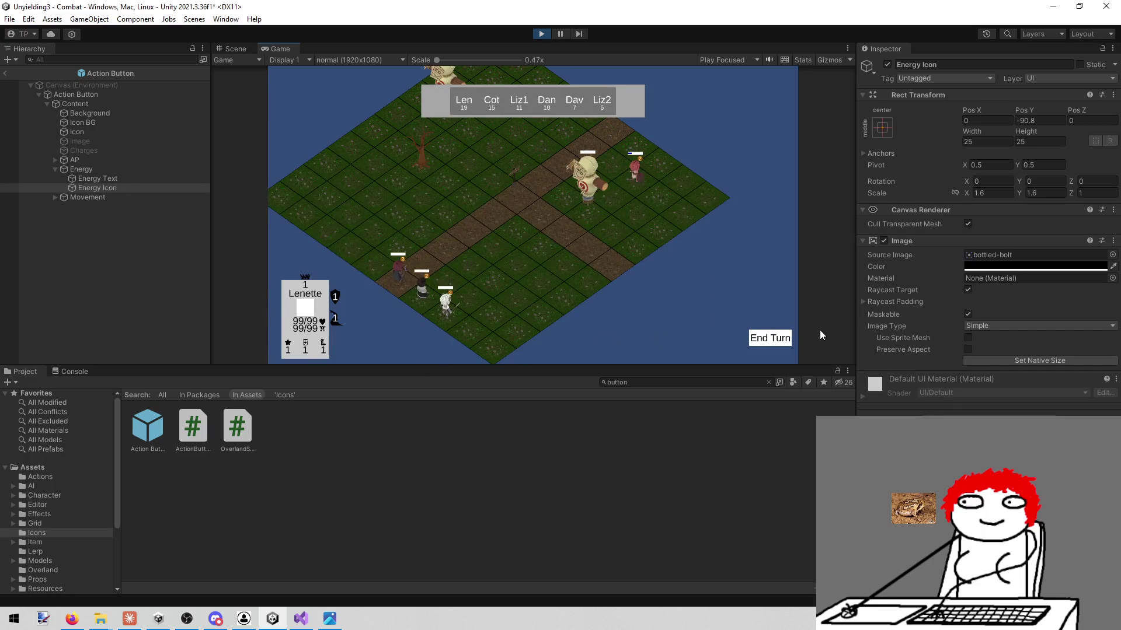
left_click(769, 341)
right_click(282, 44)
left_click(295, 83)
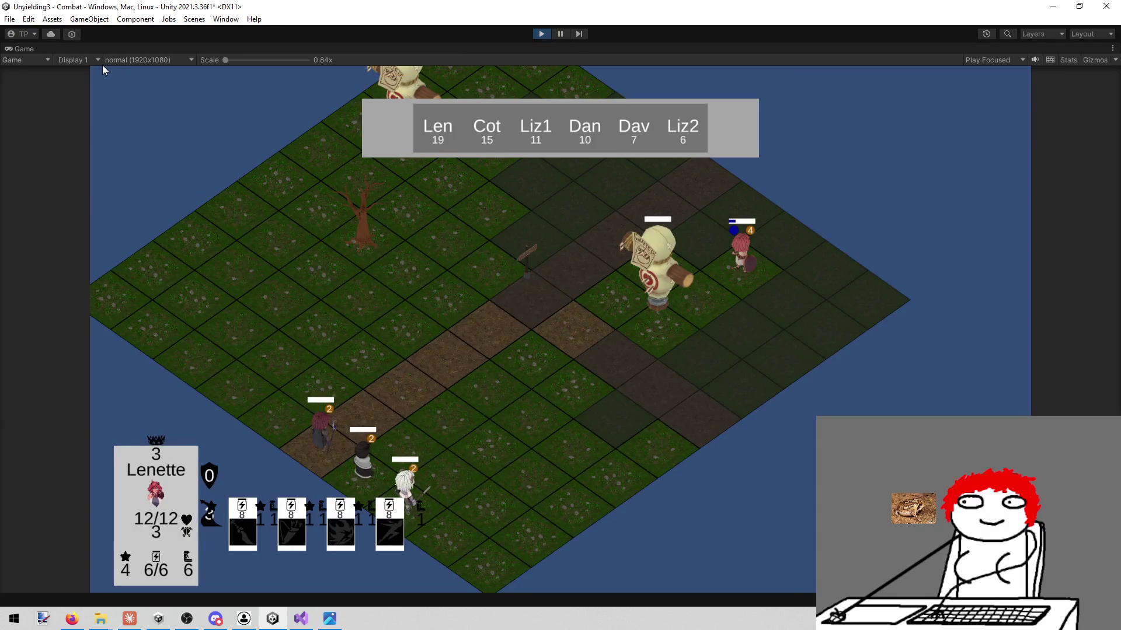
right_click(23, 46)
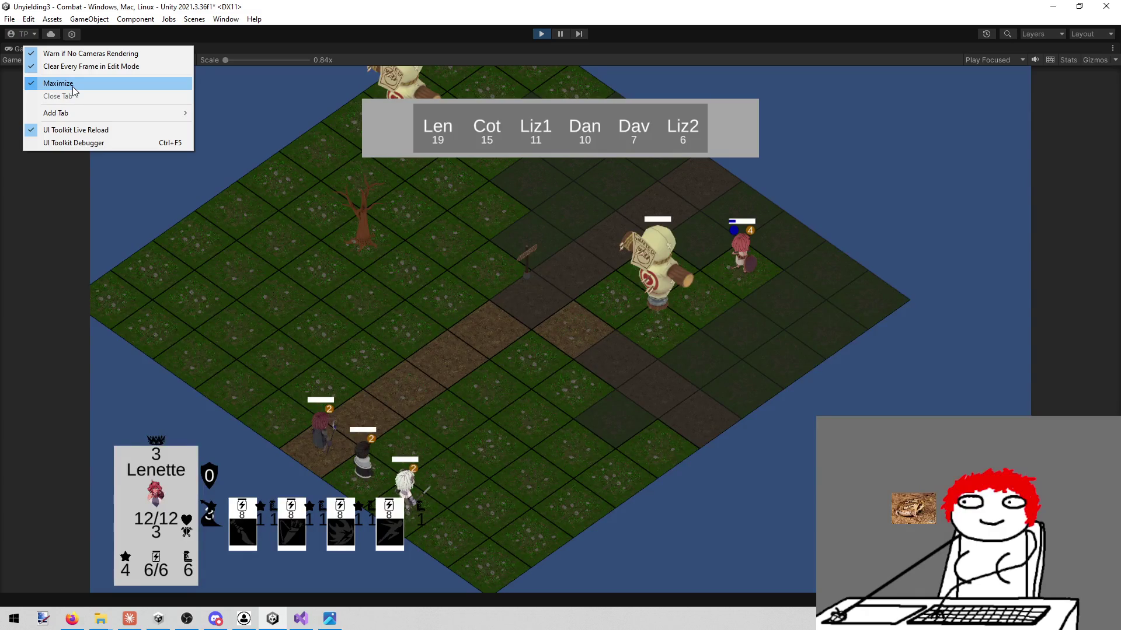
left_click(72, 86)
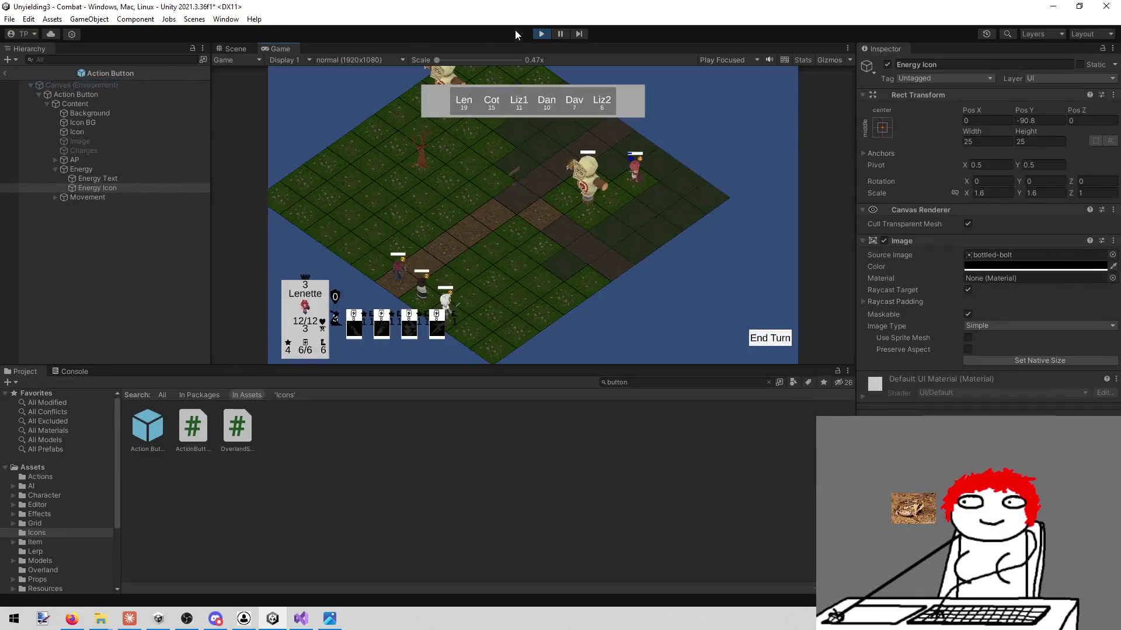
left_click(543, 35)
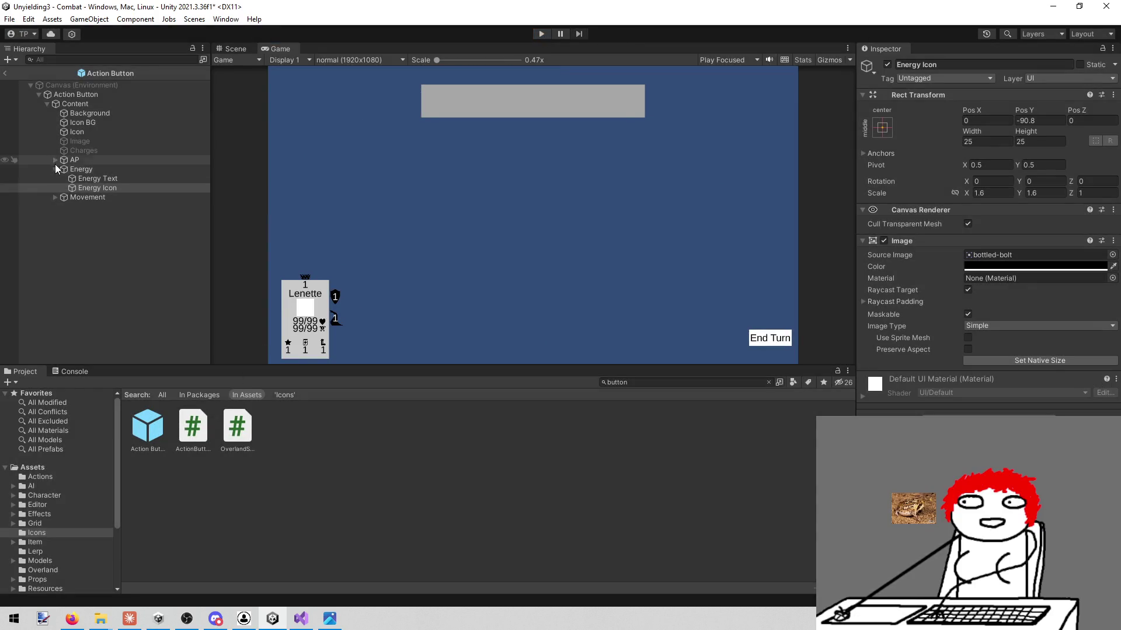
- Select the Energy cost group and collapse its children in the Hierarchy
left_click(81, 168)
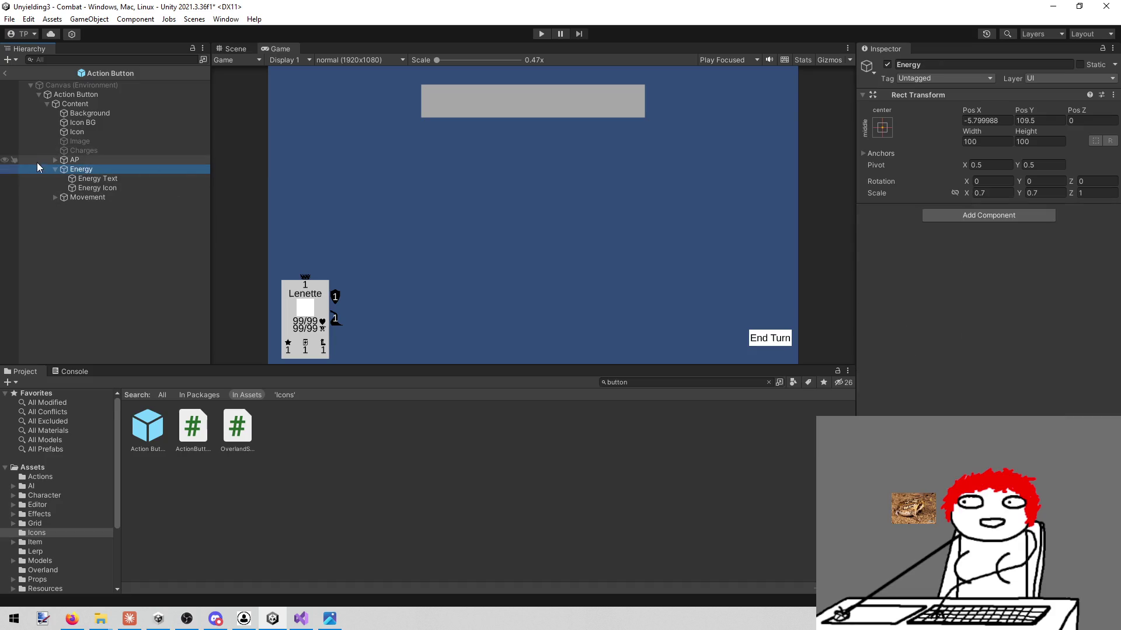
left_click(54, 169)
left_click(143, 405)
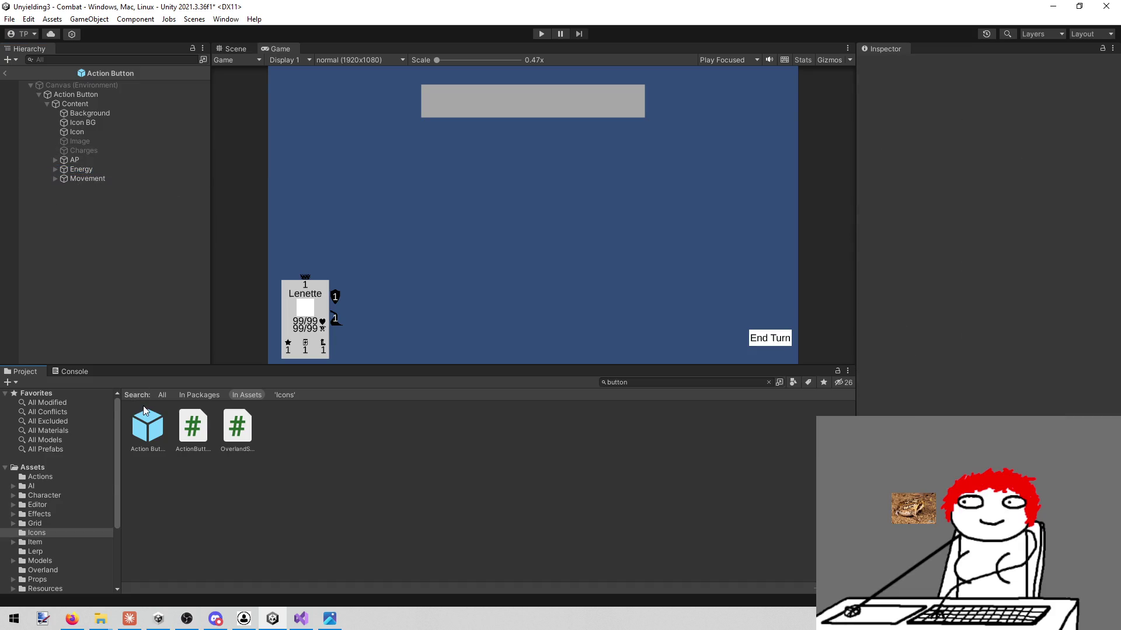
- Select the Action Button root, show the prefab in the Scene view, and reselect Energy
double_click(144, 409)
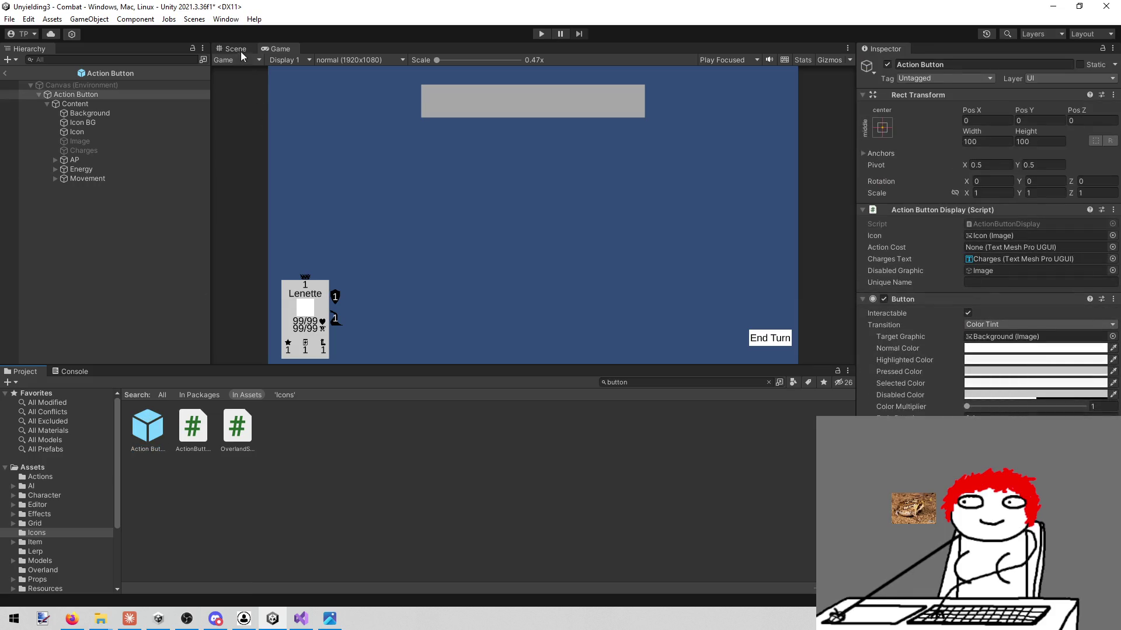
left_click(235, 49)
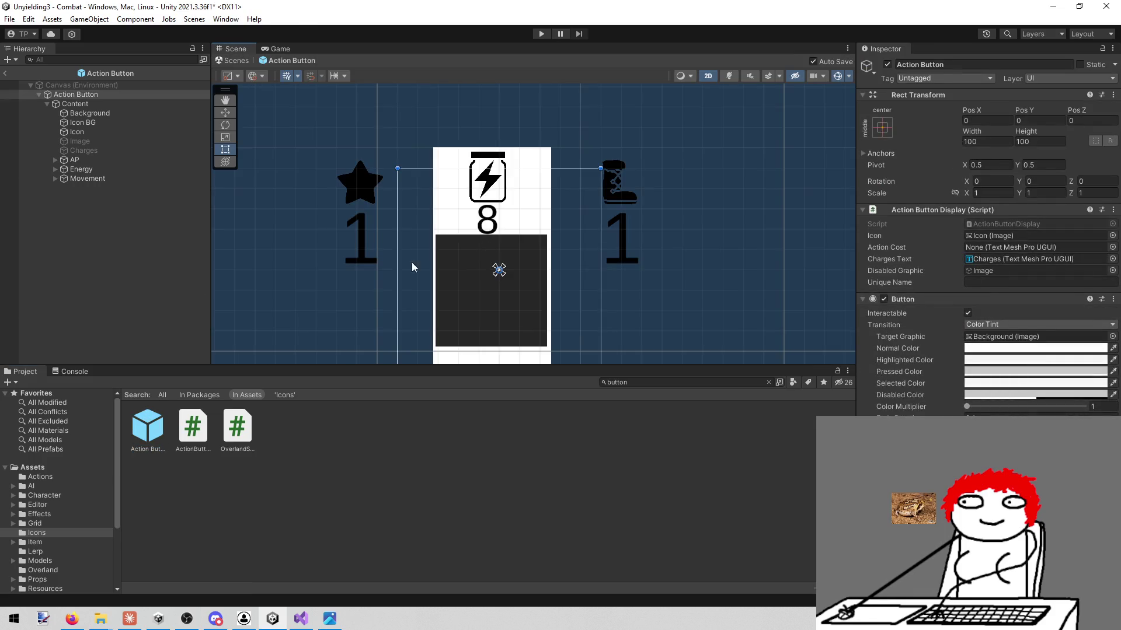
key("alt+Tab")
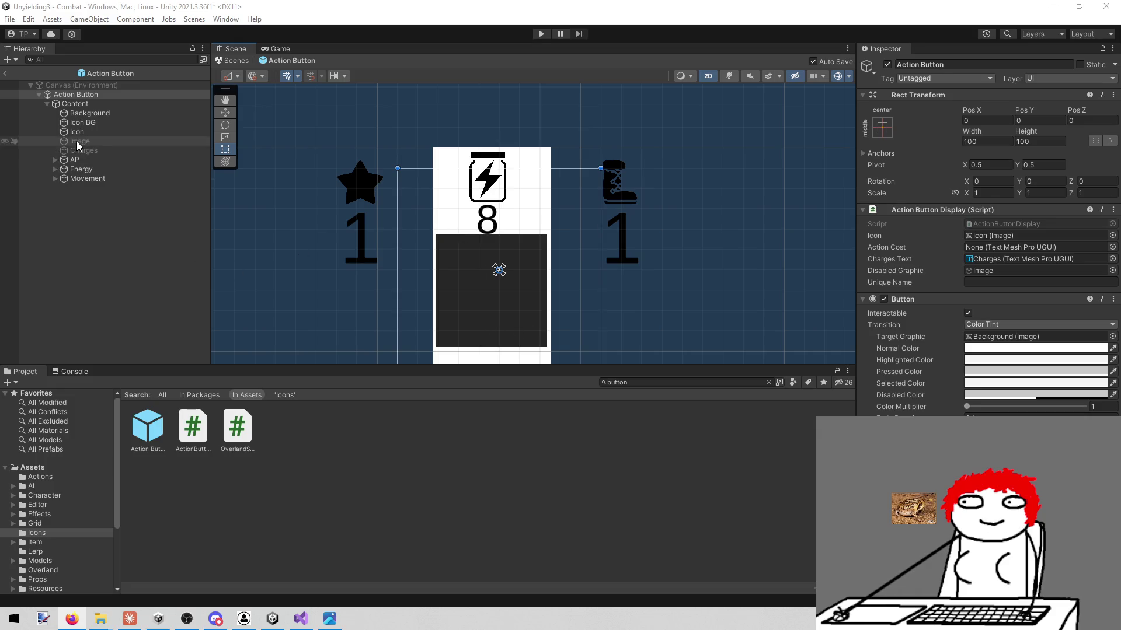
left_click(83, 171)
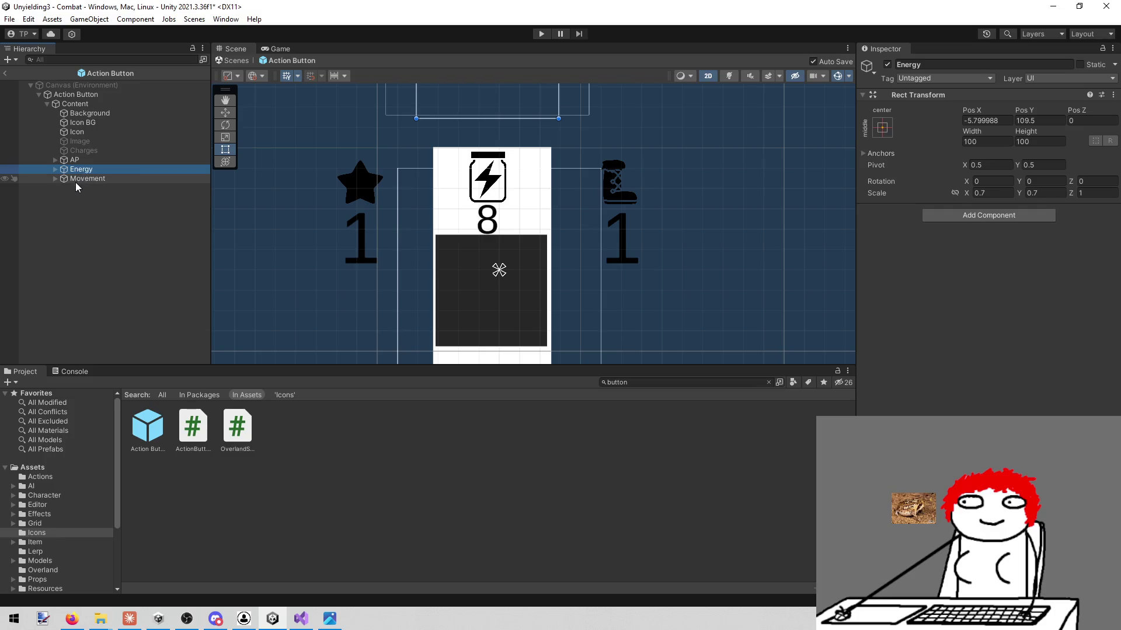
- Reselect the Energy group, pan the Scene view above the card, then switch to the X post
left_click(74, 179)
left_click(80, 169)
mouse_move(369, 230)
left_mouse_down()
mouse_move(344, 294)
mouse_move(298, 278)
left_mouse_up()
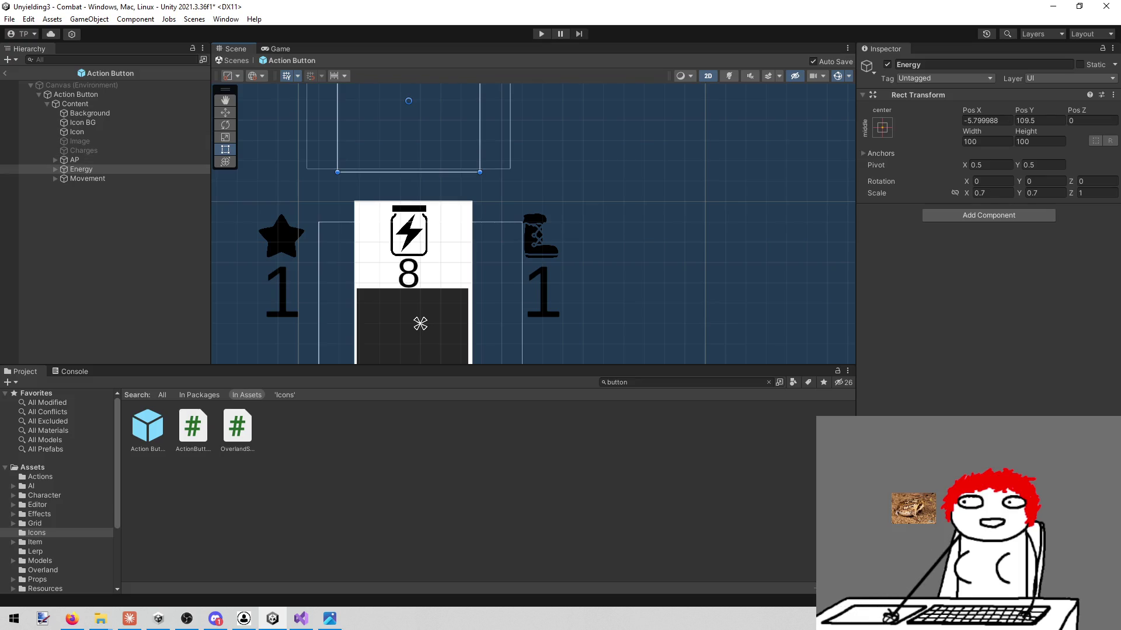
key("alt+Tab")
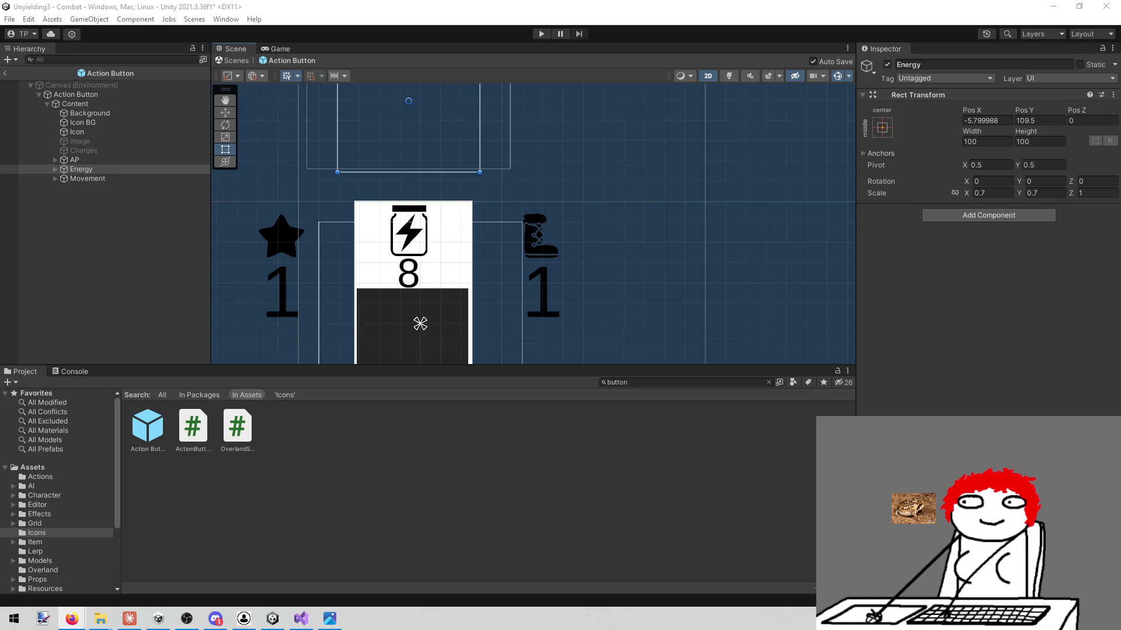
key("alt+Tab")
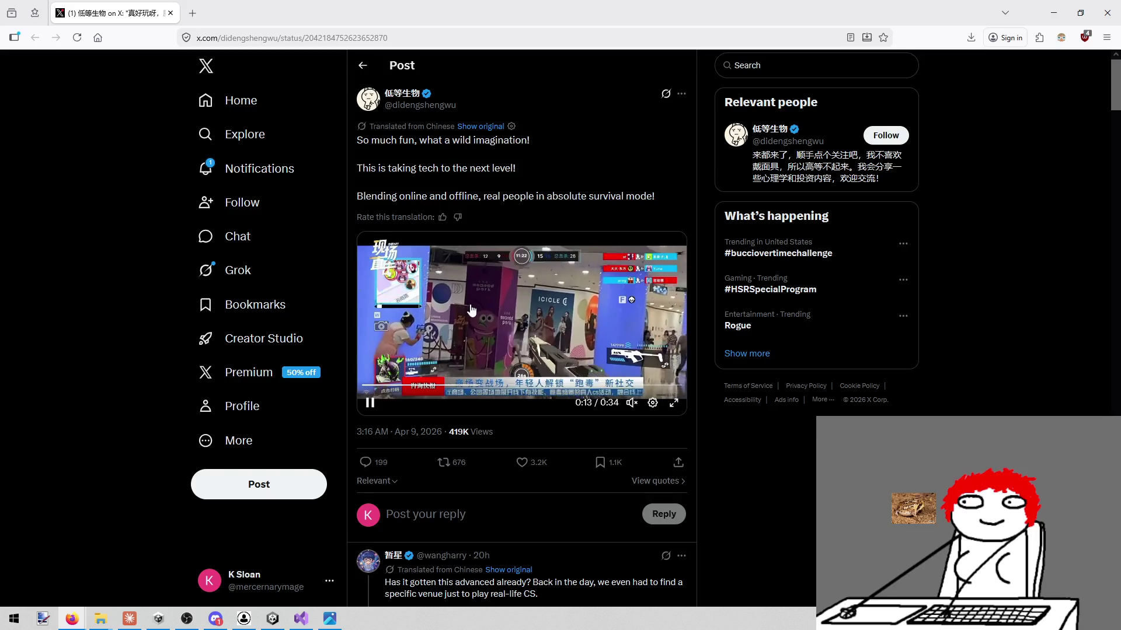
- Pause the post's embedded video and bring the Unity editor back to the front
left_click(523, 353)
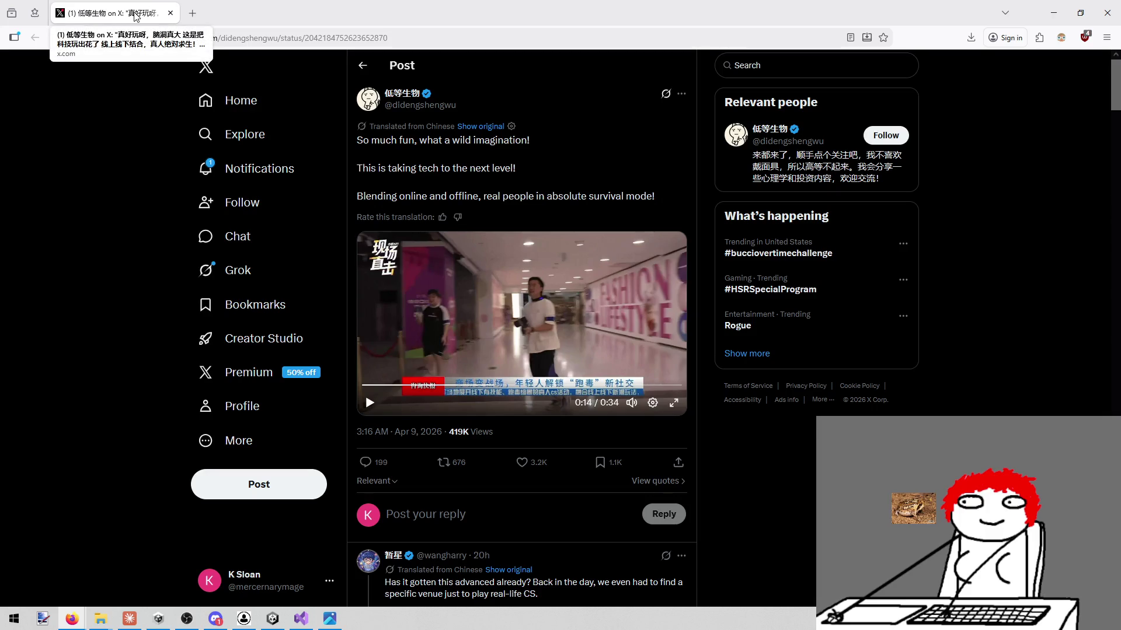
key("alt+Tab")
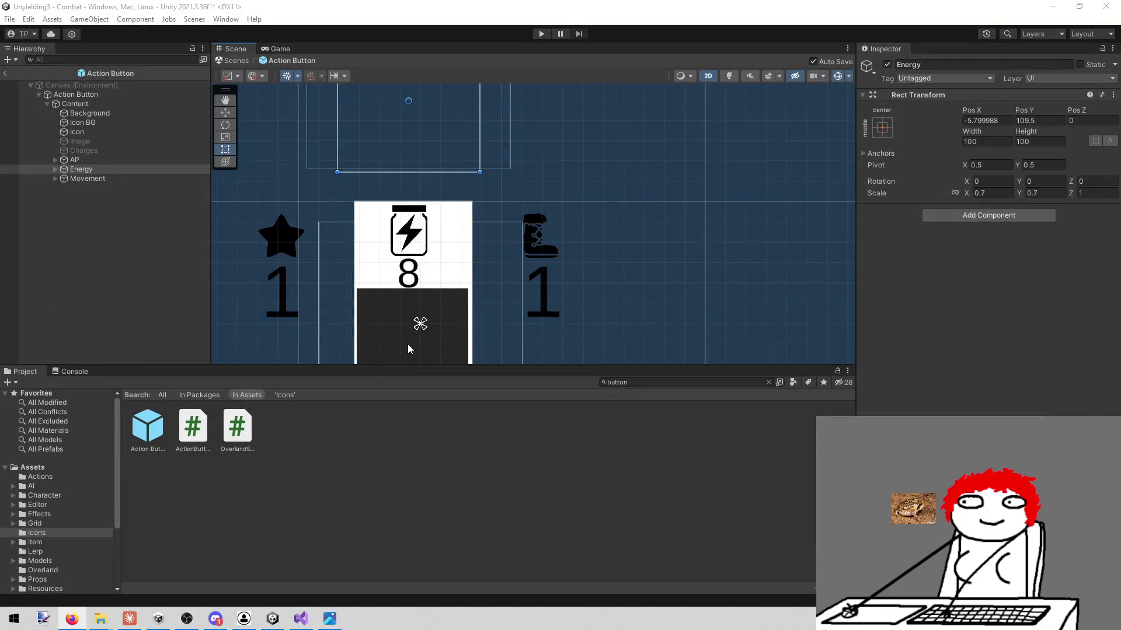
- Delete the AP and Movement cost groups from the Action Button prefab
left_click(86, 160)
right_click(85, 159)
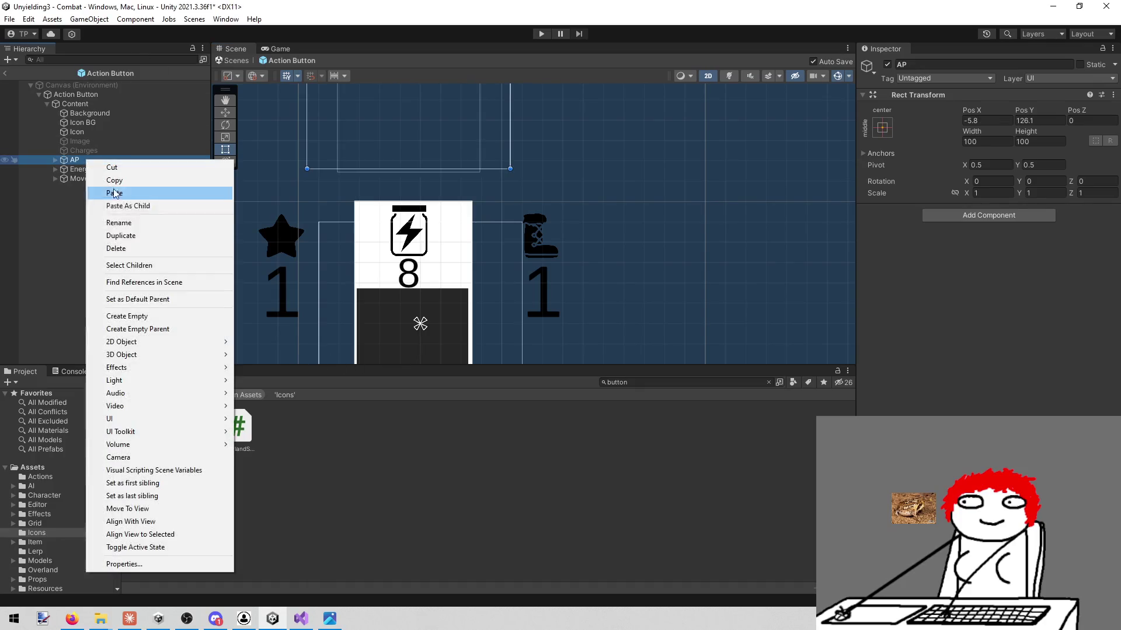
left_click(135, 250)
left_click(125, 167)
right_click(124, 166)
left_click(191, 255)
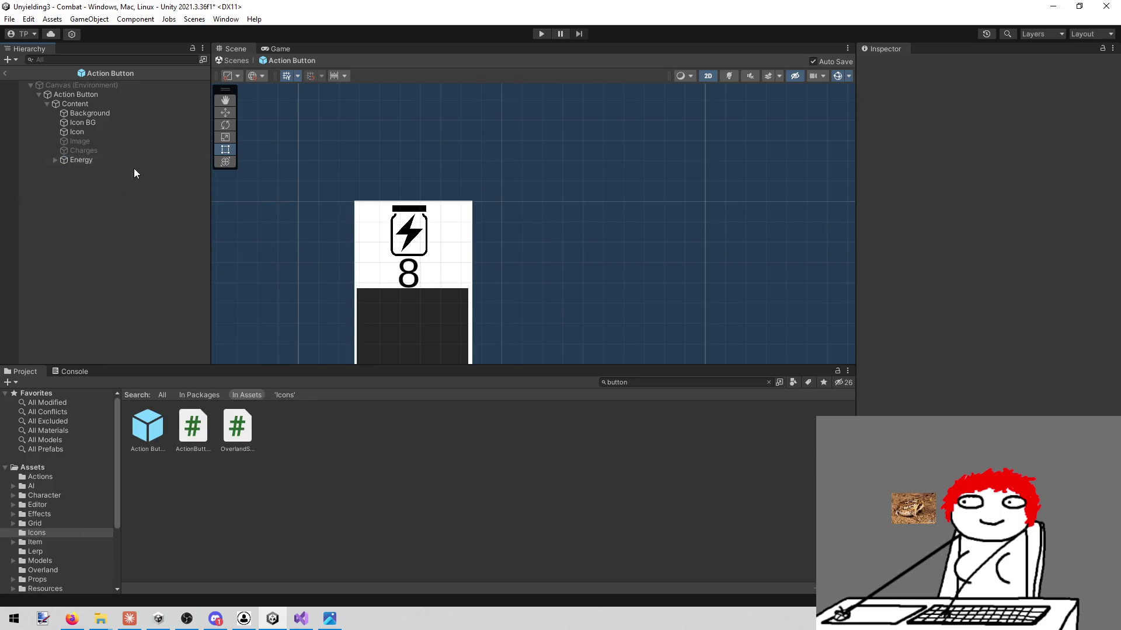
- Duplicate Energy twice, move the first copy above Energy, and rename it AP
left_click(125, 160)
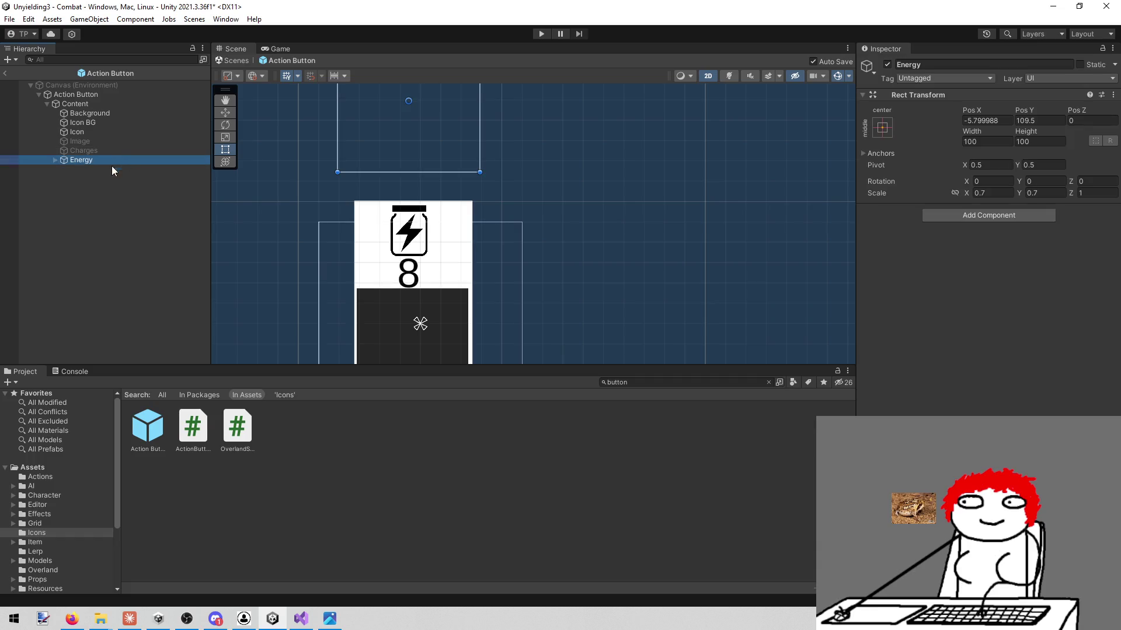
key("ctrl+d")
key("ctrl+d")
left_click_drag(93, 170, 99, 153)
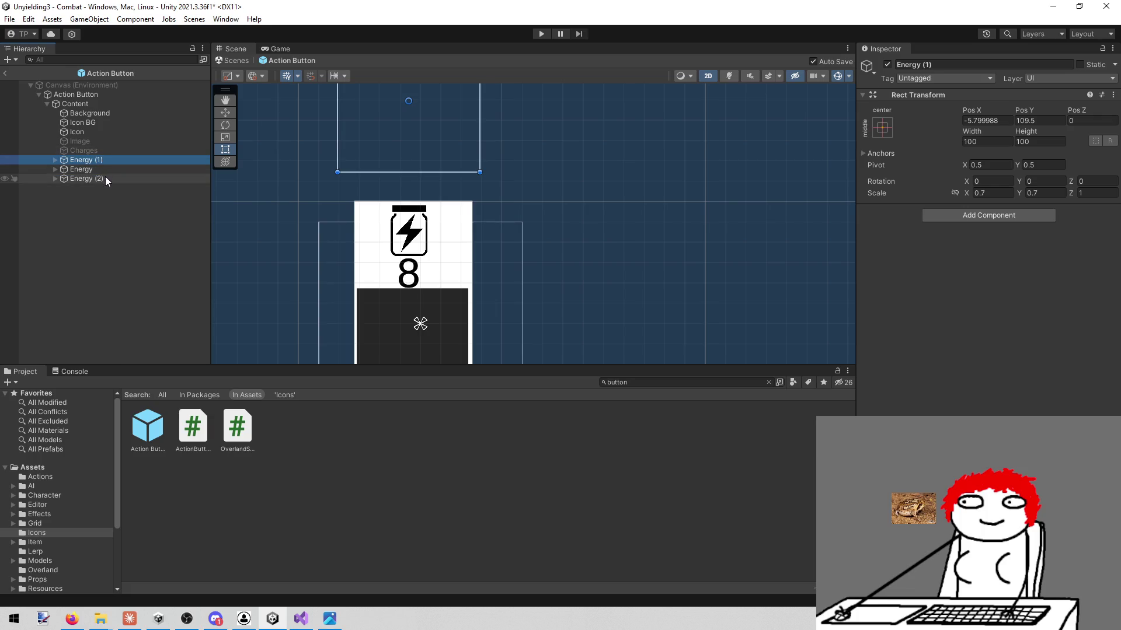
left_click(965, 63)
type("AP")
key("Return")
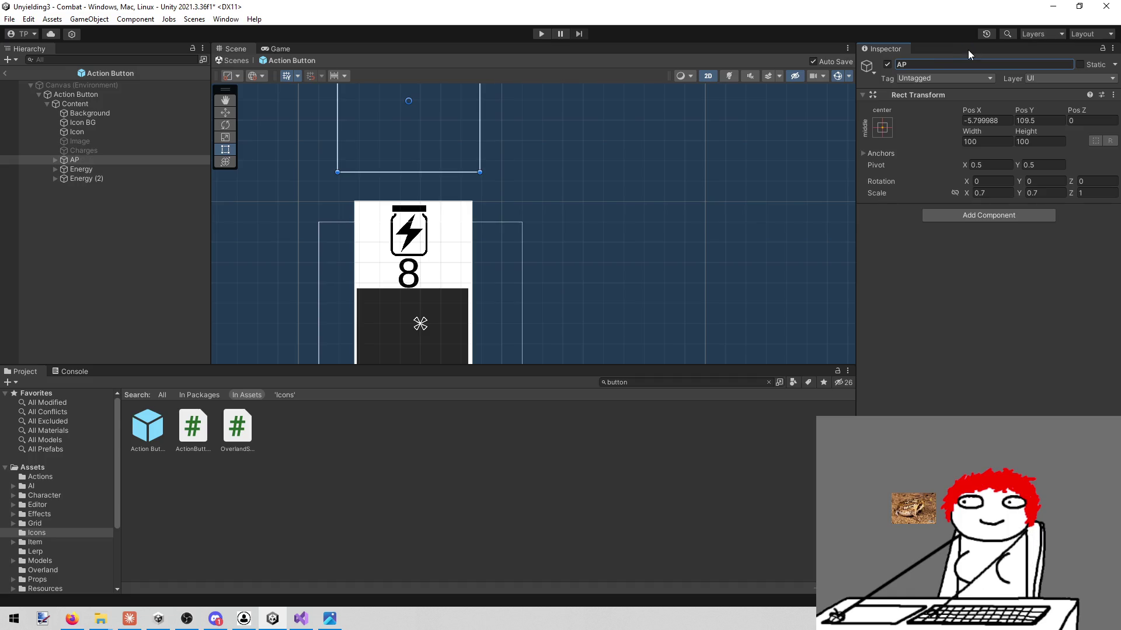
- Rename AP's children to AP Text and AP Icon
left_click(54, 158)
left_click(121, 168)
left_click(1002, 65)
key("Home")
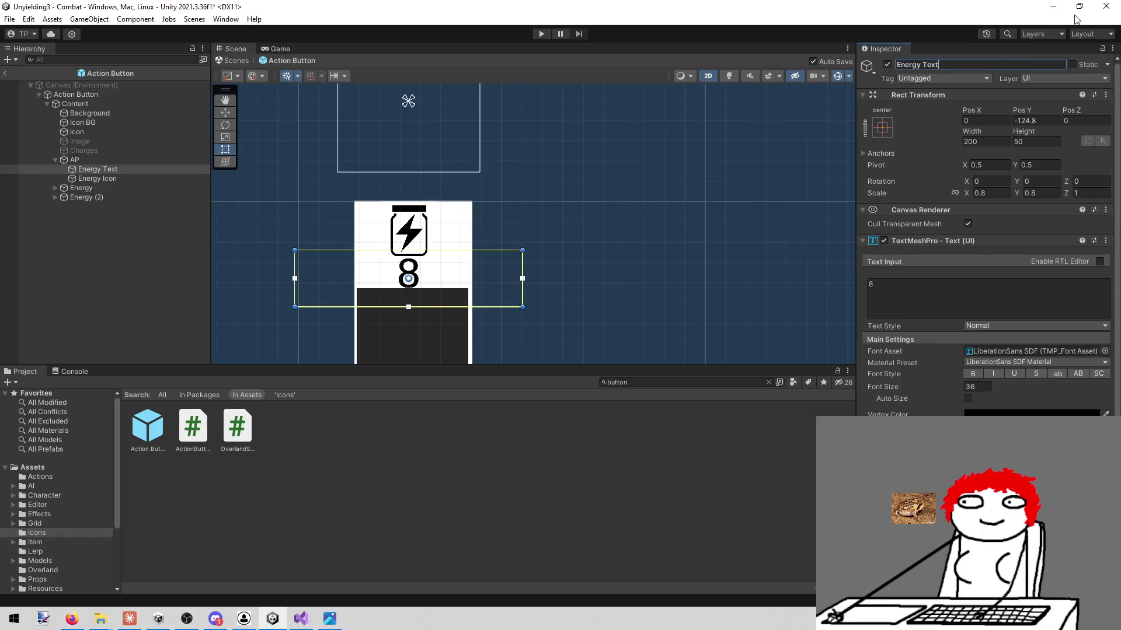
key("ctrl+shift+Right")
type("AP")
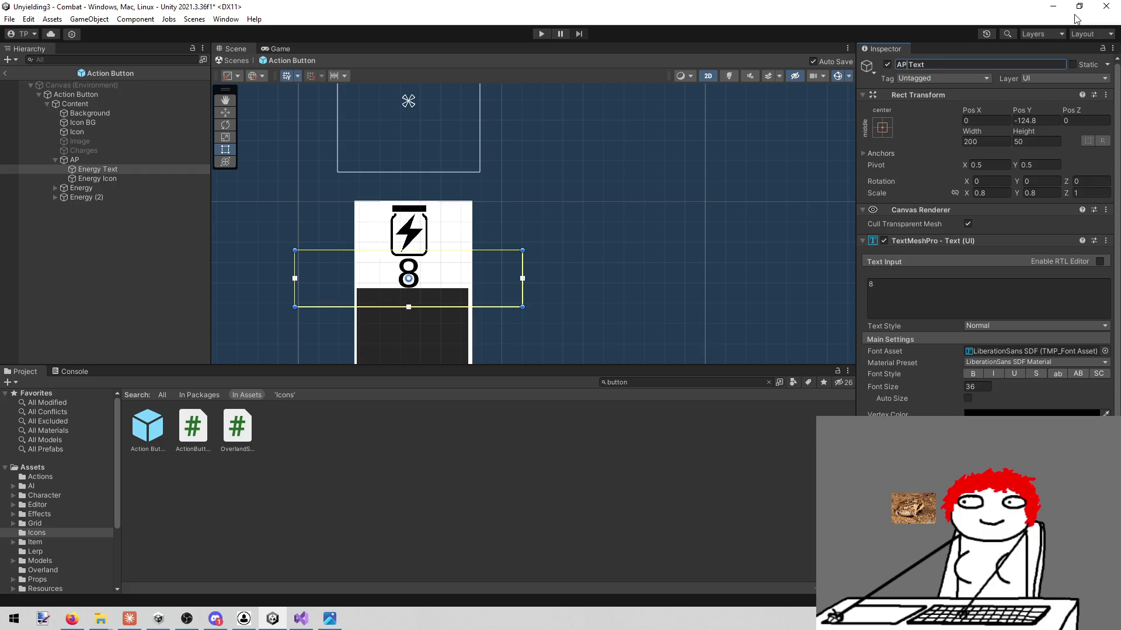
key("Return")
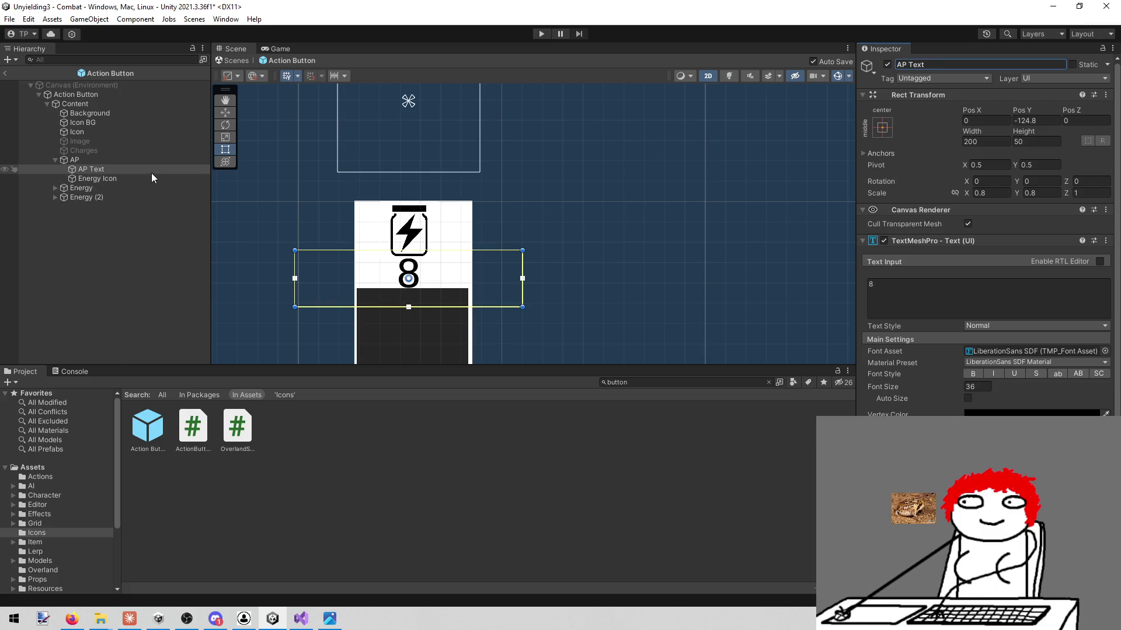
left_click(152, 178)
double_click(914, 62)
type("AP Icon")
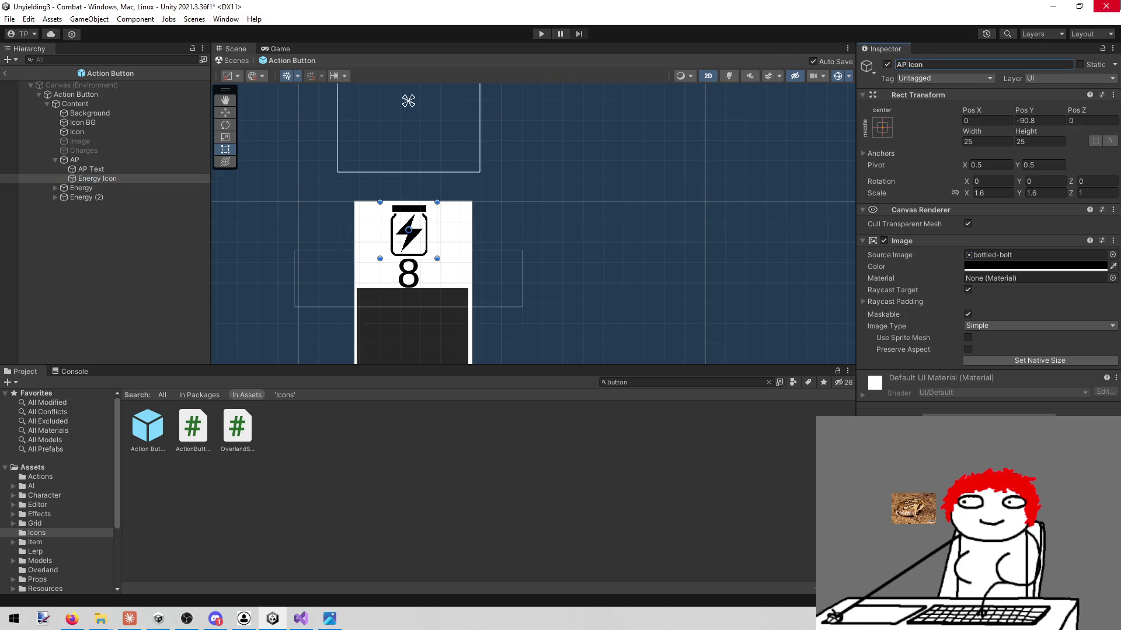
key("Return")
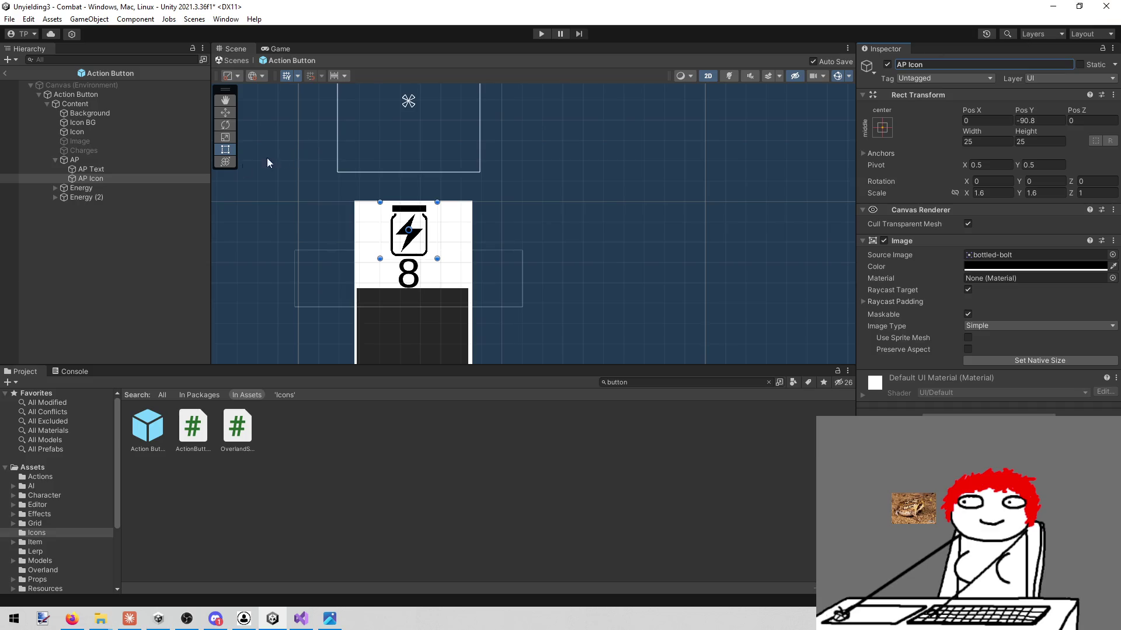
left_click(99, 197)
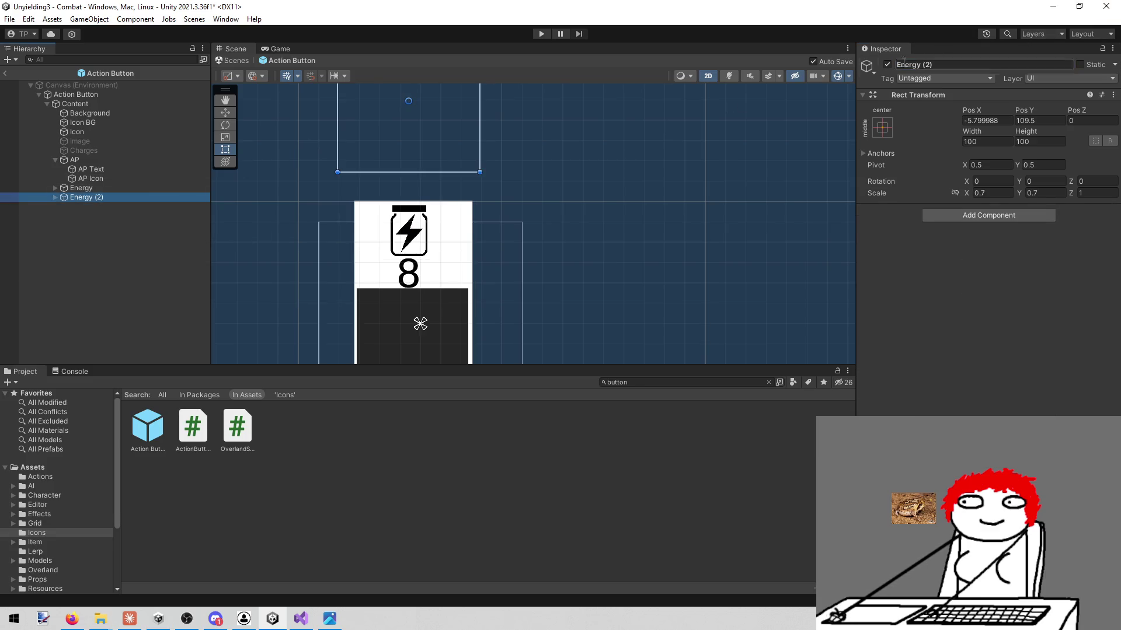
- Rename the Energy (2) copy to Movement and expand it
left_click(951, 63)
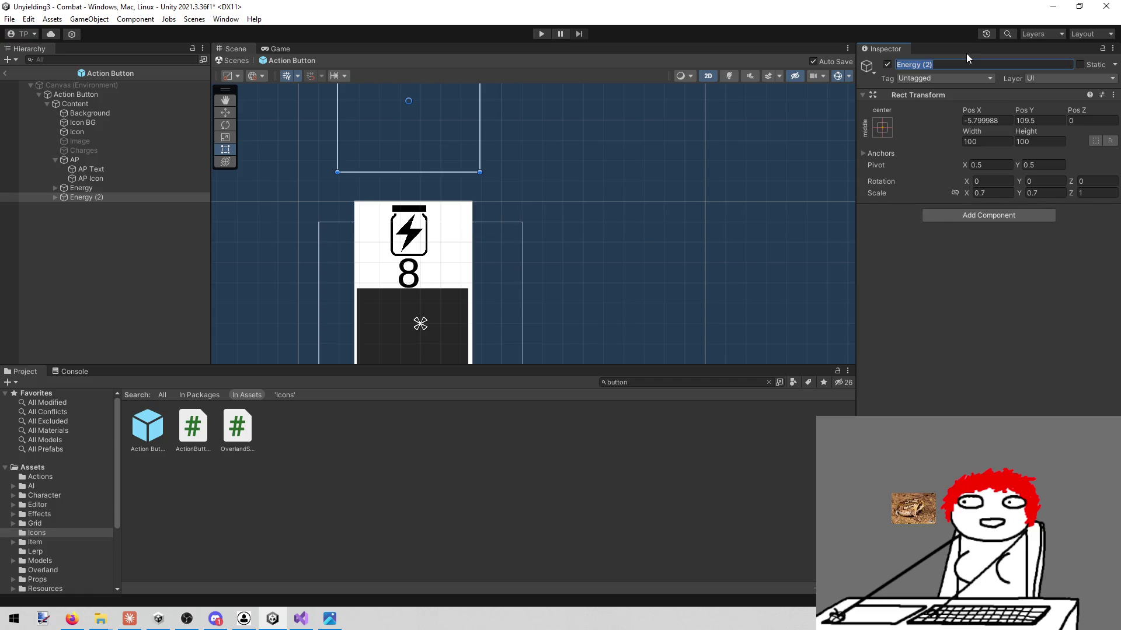
type("Movement")
key("Return")
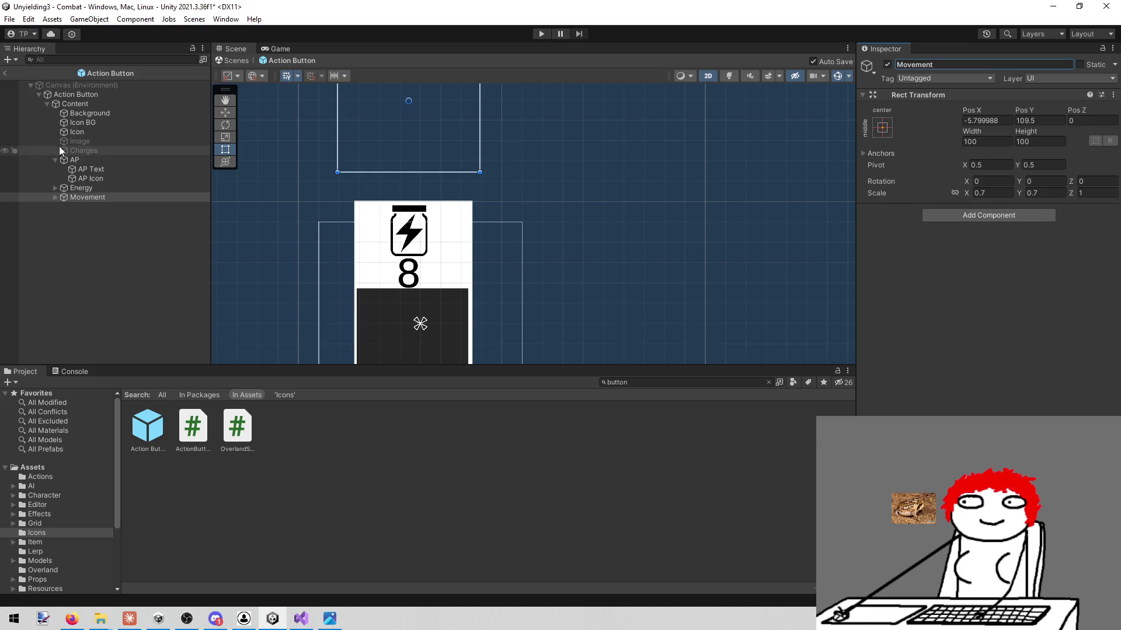
left_click(56, 199)
left_click(55, 198)
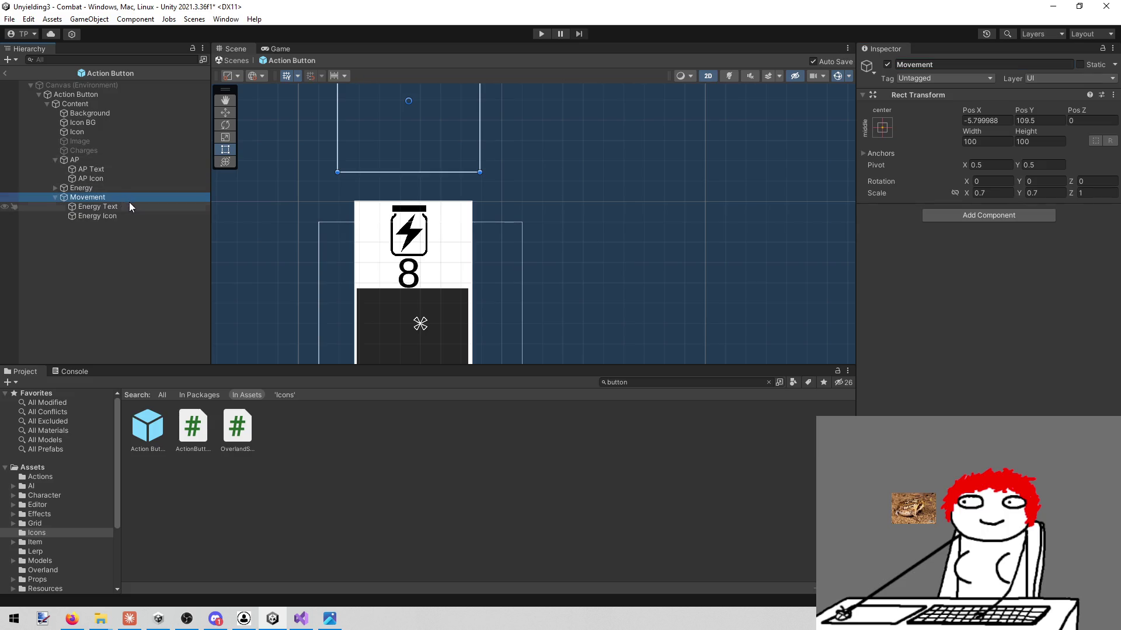
- Rename Movement's children to Movement Text and Movement Icon
left_click(129, 205)
left_click(917, 65)
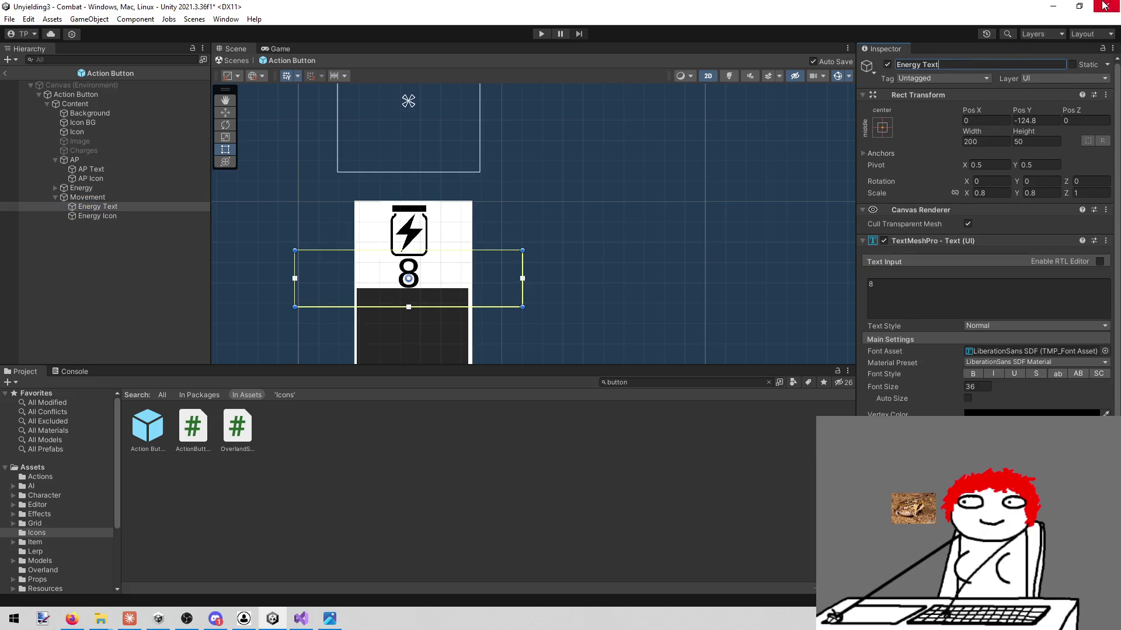
key("BackSpace")
key("BackSpace")
key("BackSpace")
type("Movement")
key("Return")
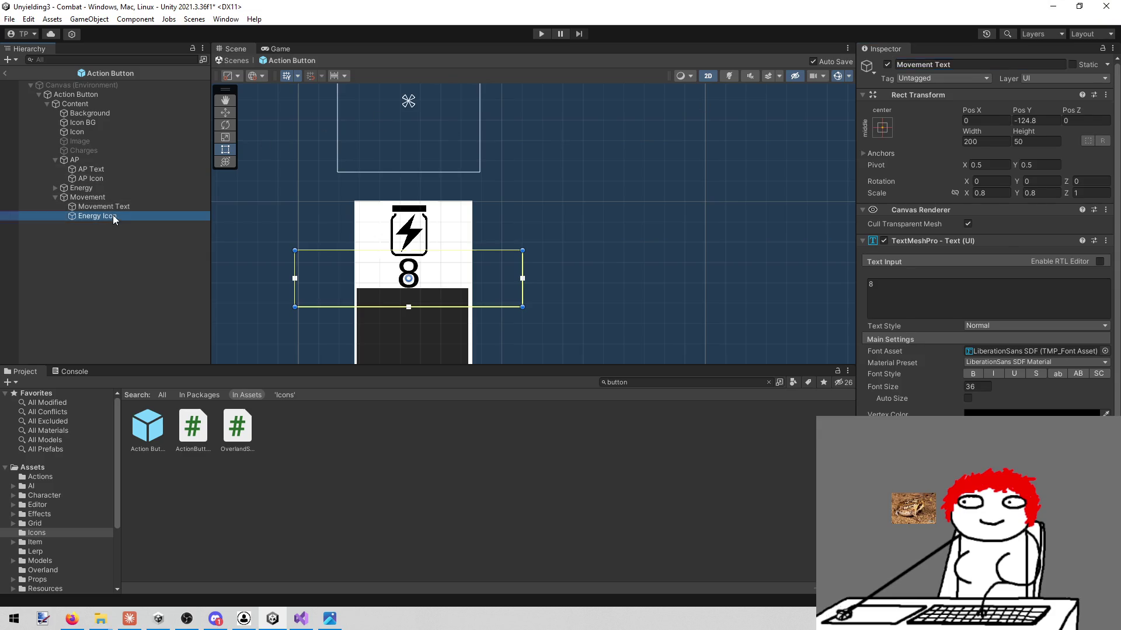
left_click(113, 215)
double_click(905, 64)
type("Movement")
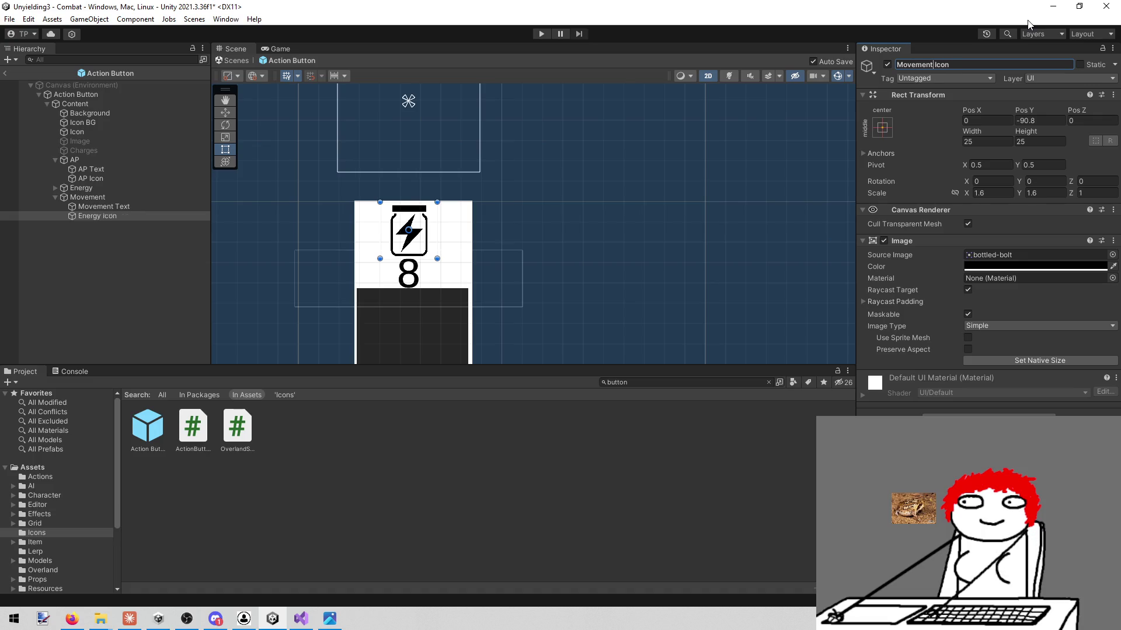
key("Return")
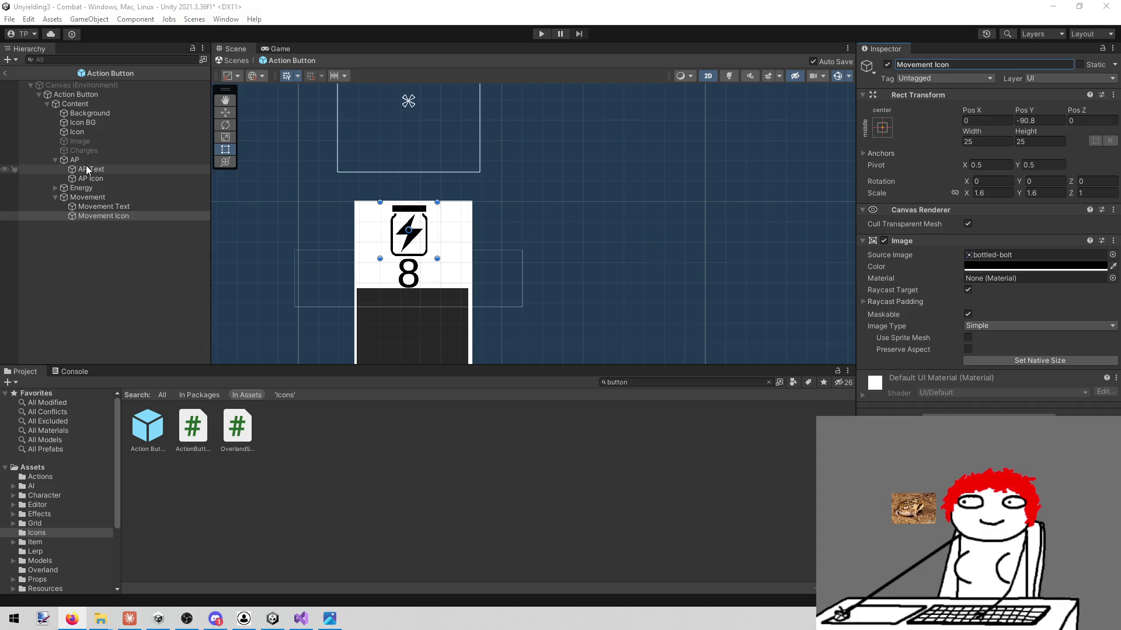
- Give AP Icon the round-star sprite from the Icons folder
left_click(112, 178)
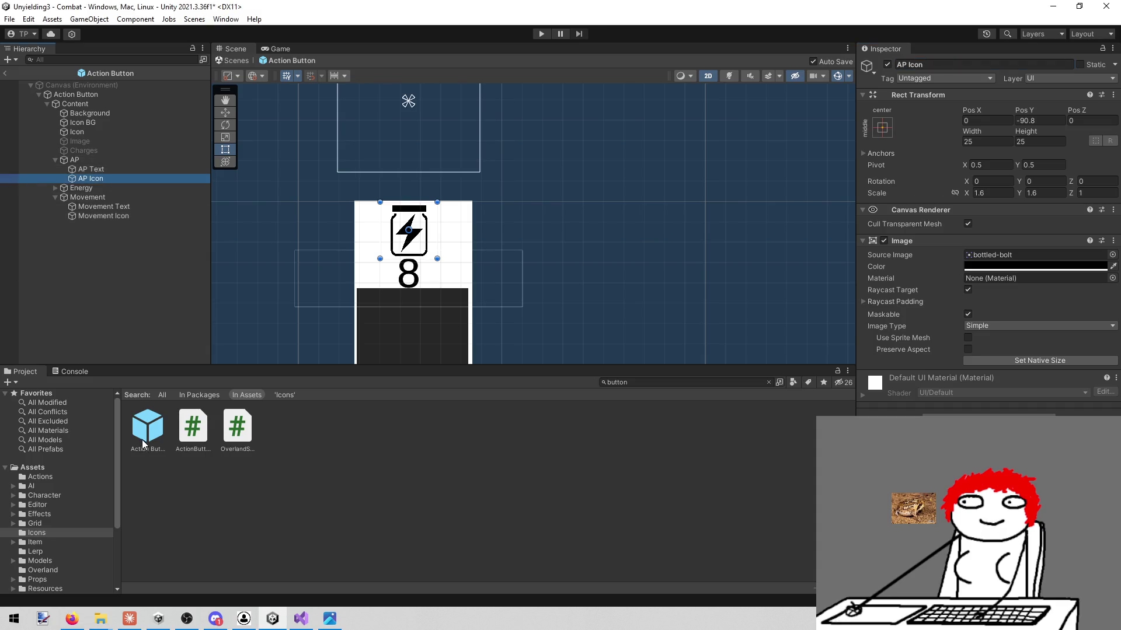
left_click(48, 532)
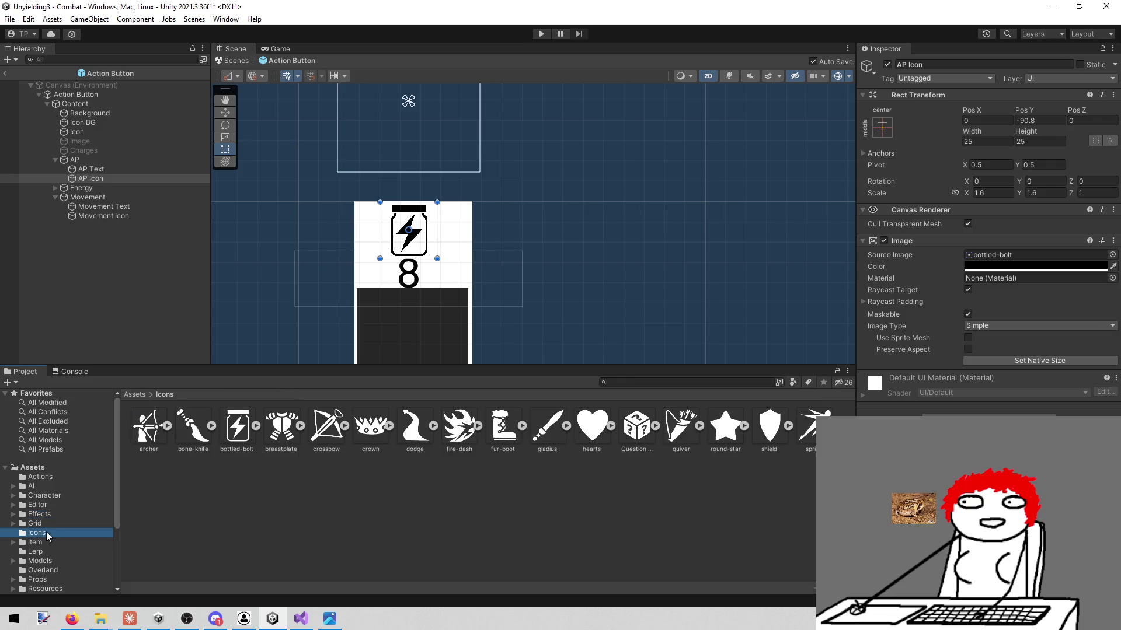
left_click_drag(726, 429, 992, 255)
- Give Movement Icon the fur-boot sprite, then collapse the Movement and AP groups
left_click(107, 215)
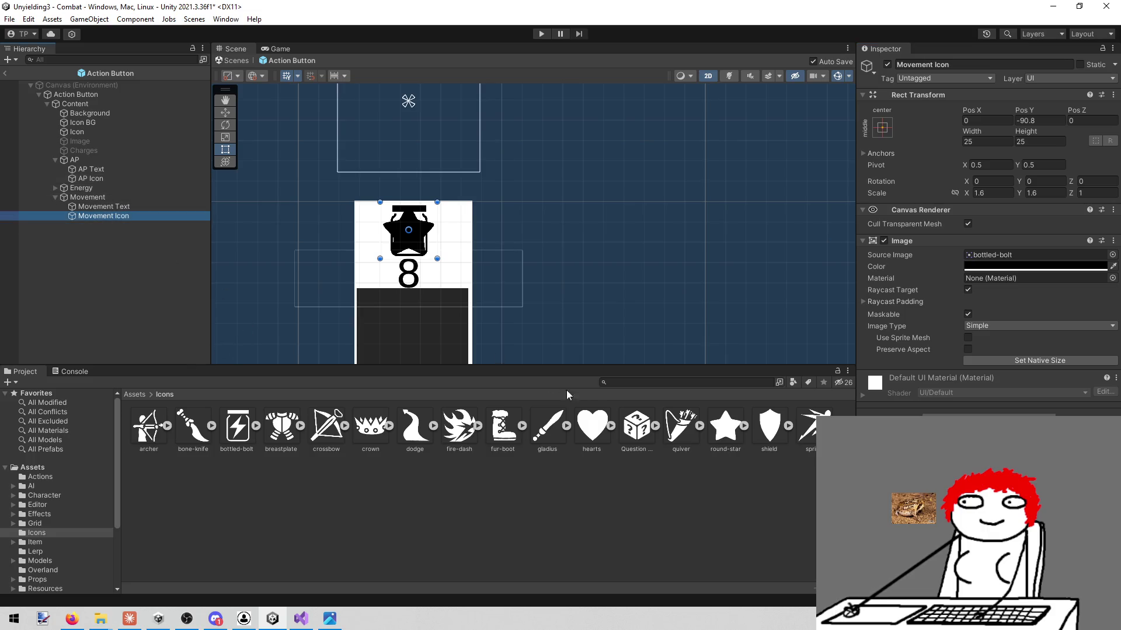
mouse_move(503, 425)
left_mouse_down()
mouse_move(915, 311)
mouse_move(1003, 255)
left_mouse_up()
scroll(335, 269, "up", 1)
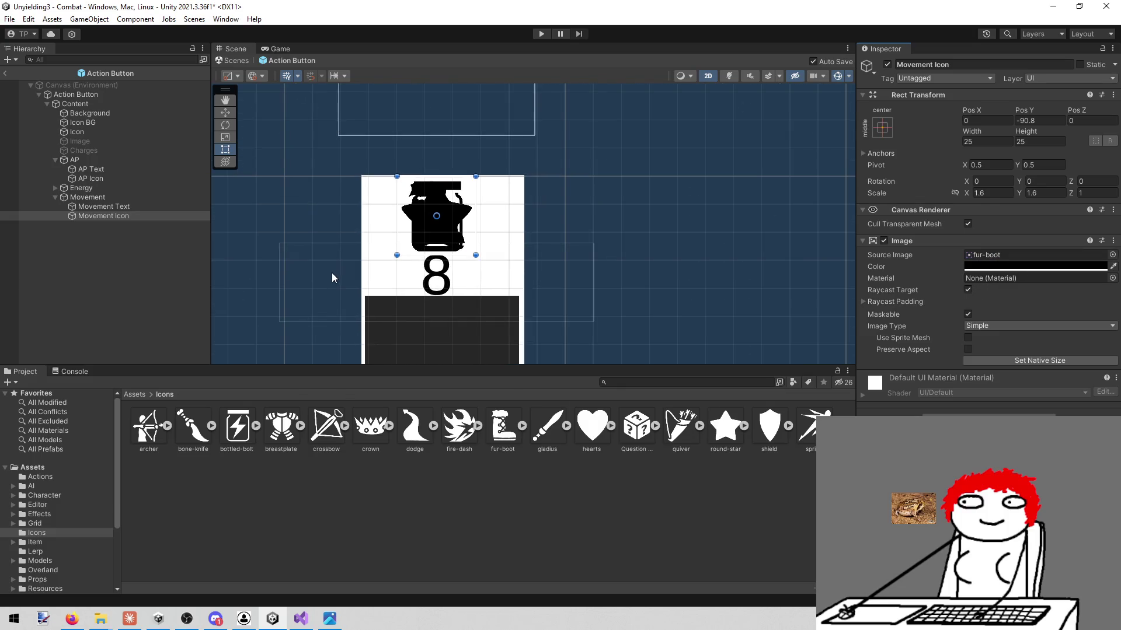
left_click(55, 197)
left_click(55, 160)
left_click(75, 207)
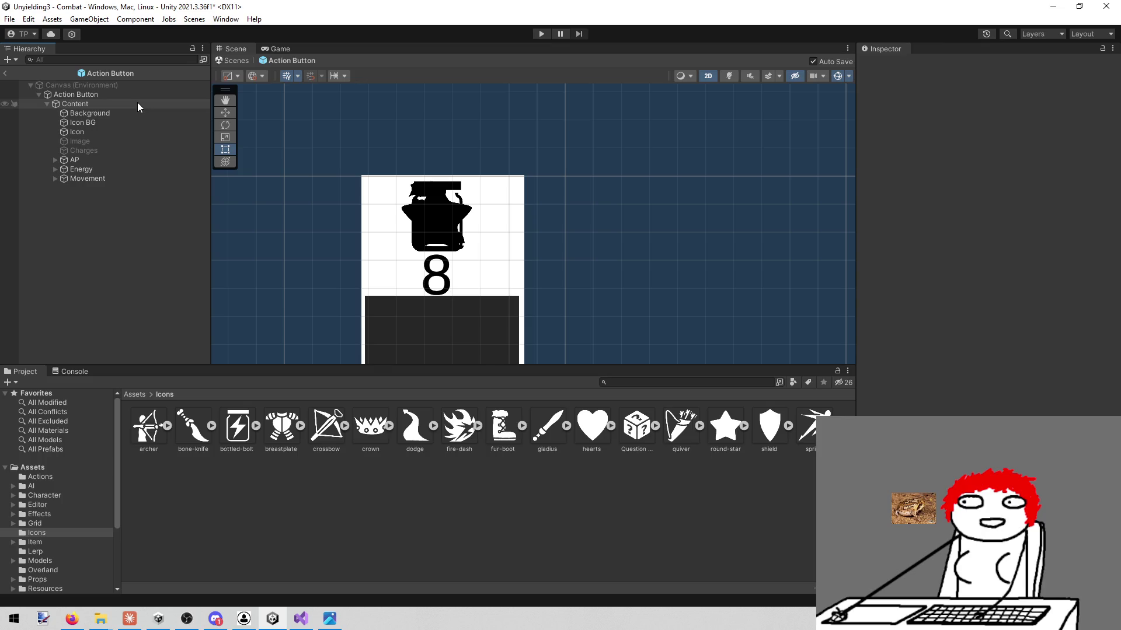
- Create a new empty GameObject inside Content
left_click(138, 104)
right_click(137, 103)
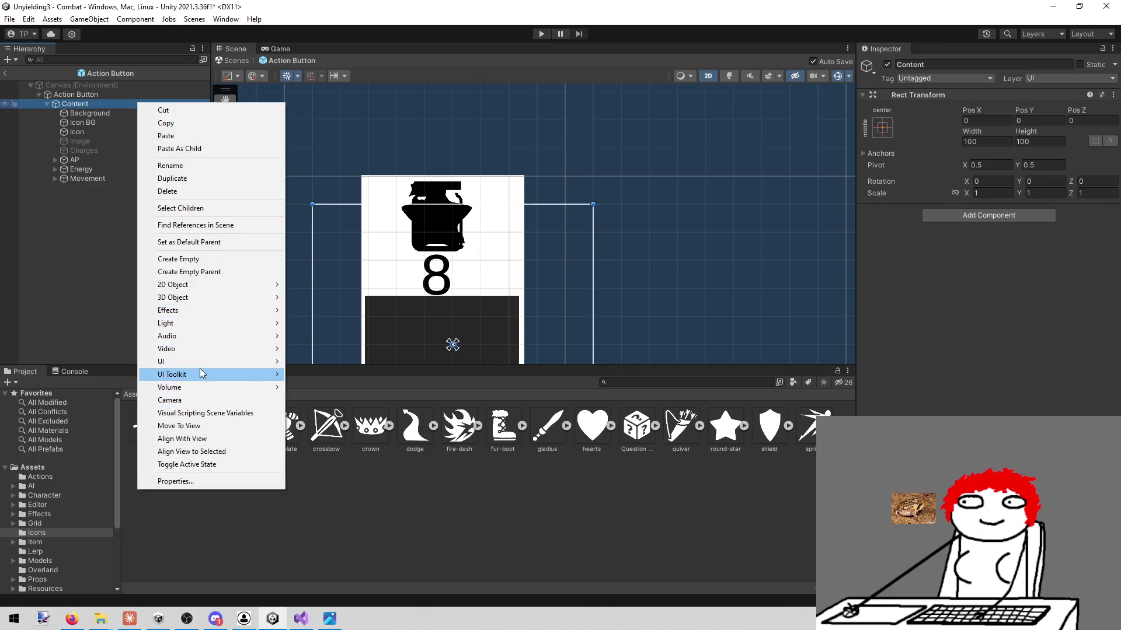
left_click(227, 258)
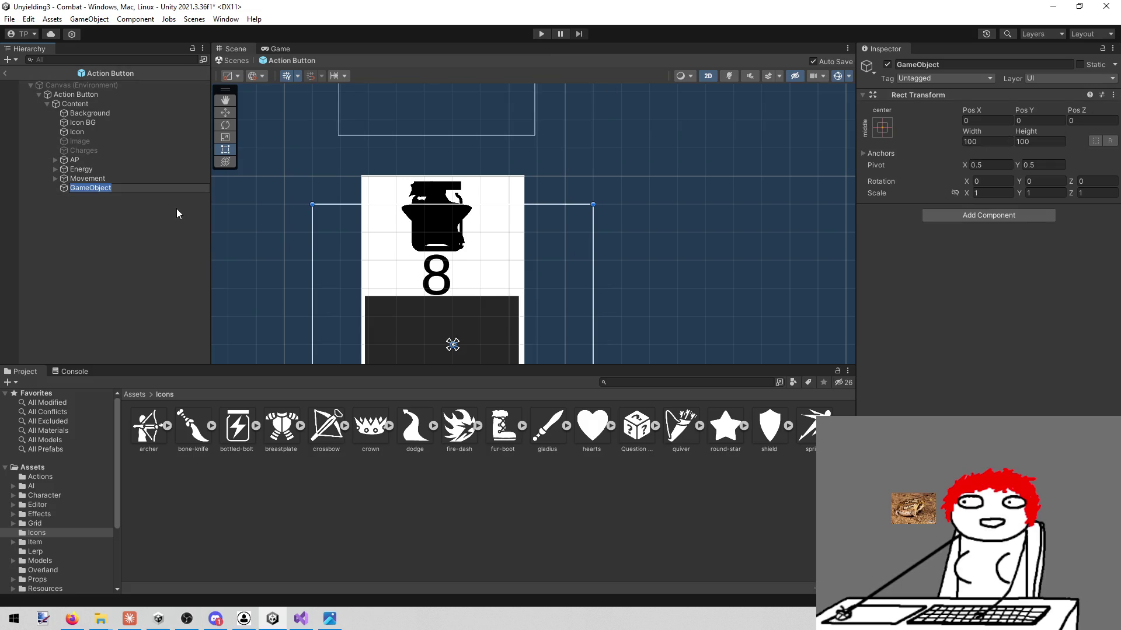
left_click(137, 232)
left_click(120, 187)
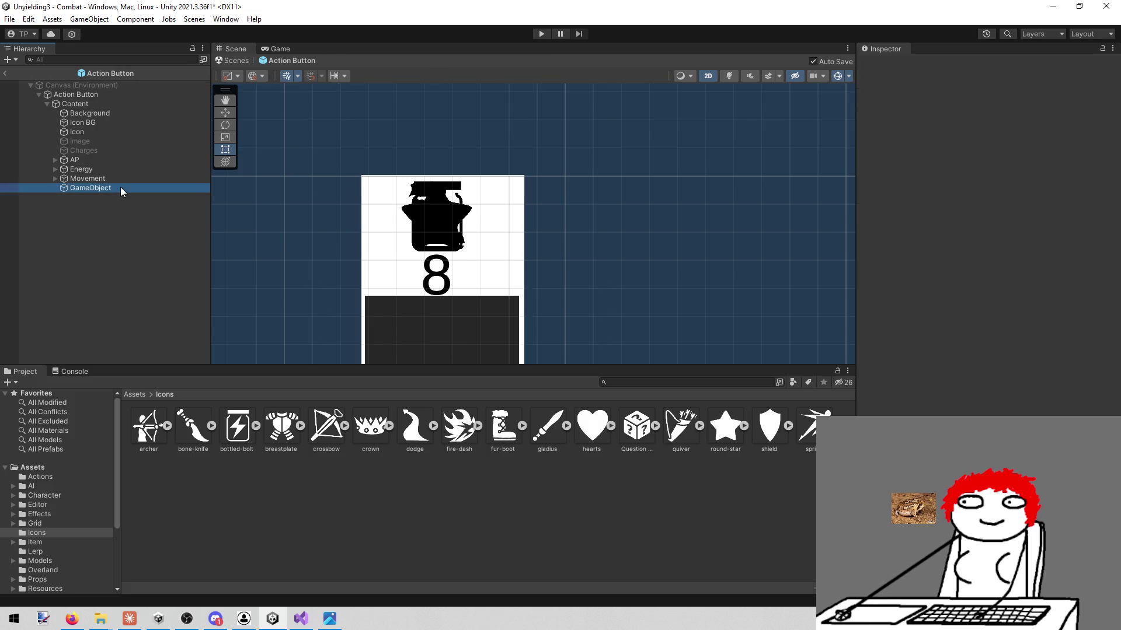
- Rename the new object to Icons, then Costs, and search components for 'verthor'
double_click(992, 63)
type("Icons")
key("Return")
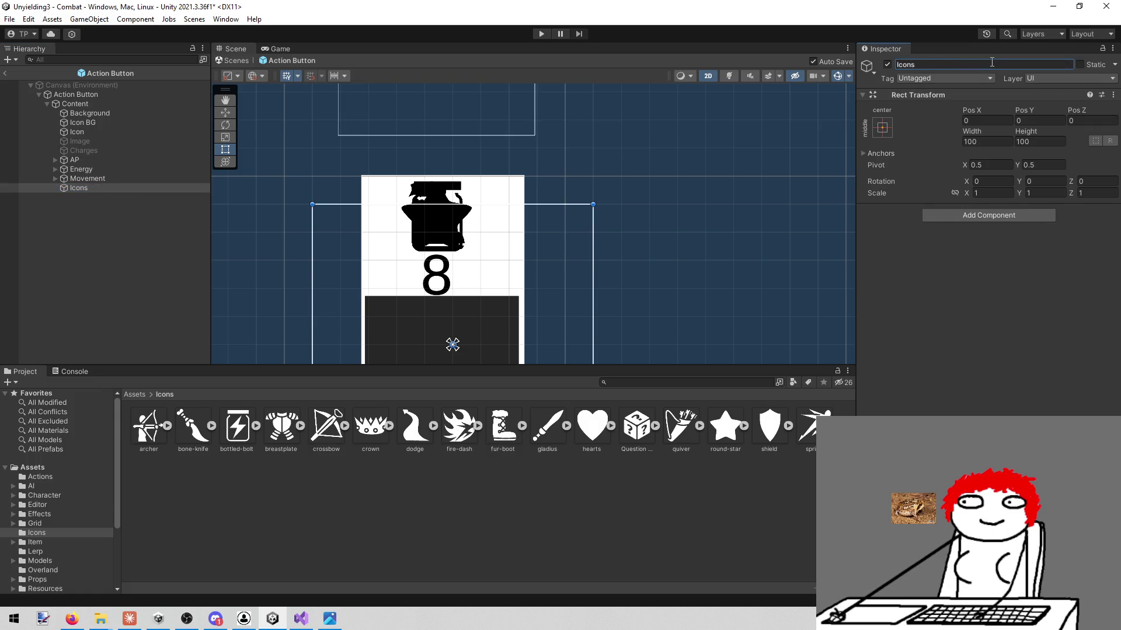
left_click(944, 64)
type("Costs")
key("Return")
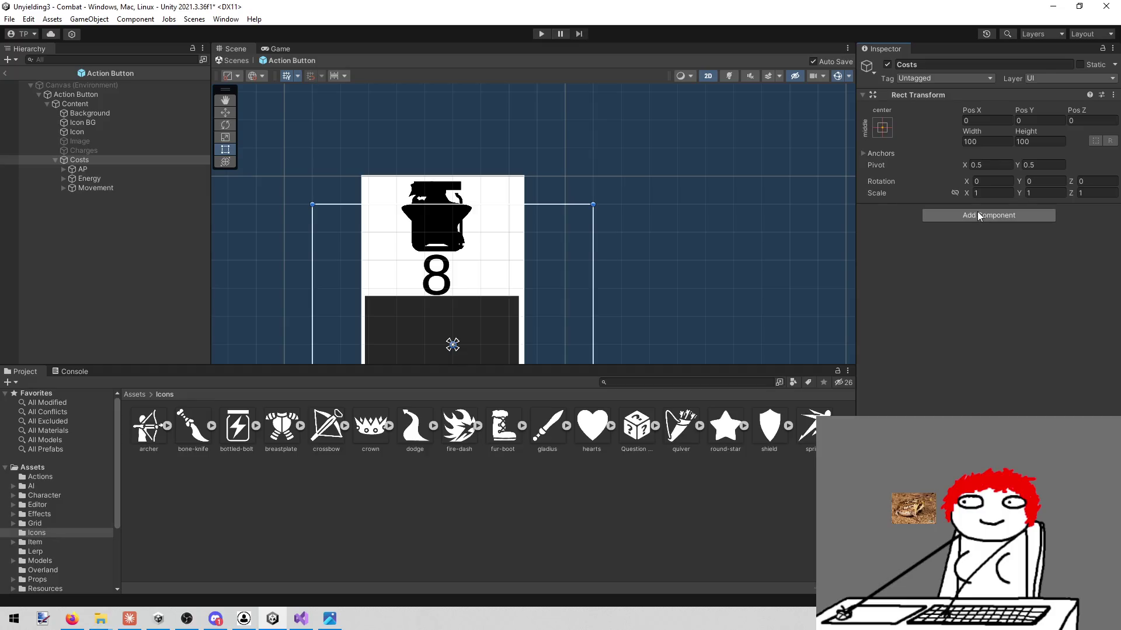
left_click(976, 211)
type("vert")
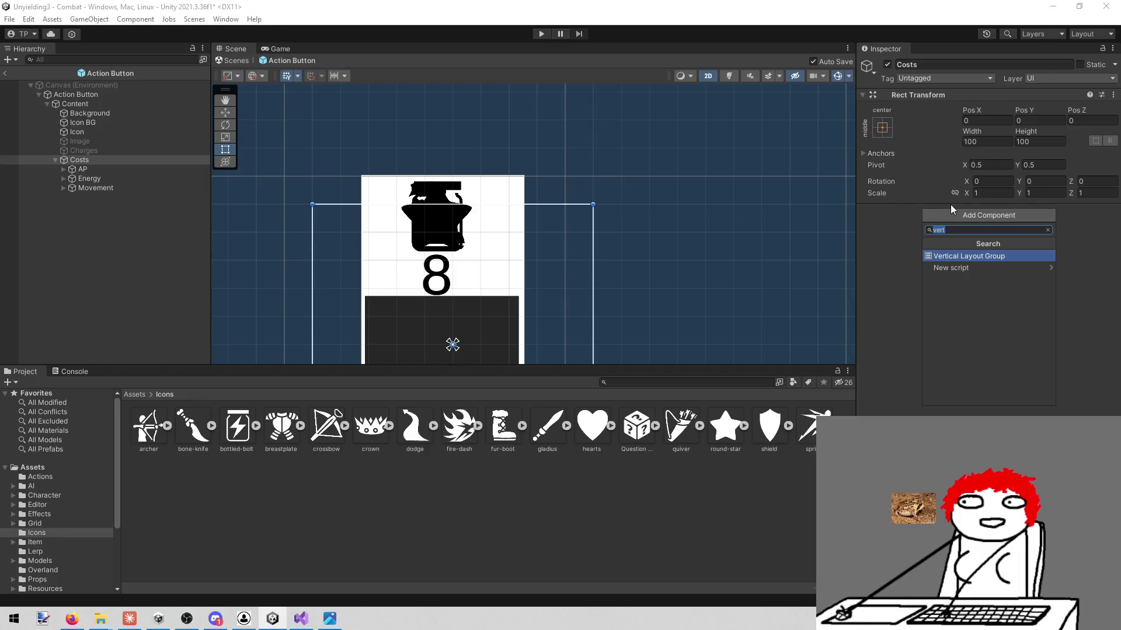
type("hor")
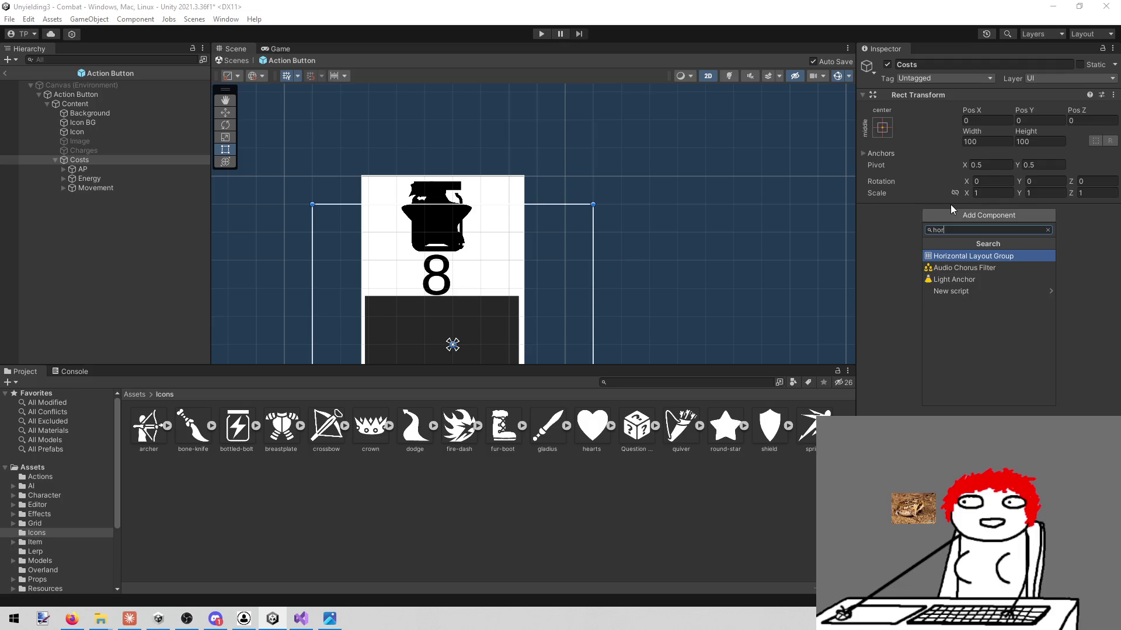
- Add a Horizontal Layout Group to Costs and check the resulting icon layout
key("Return")
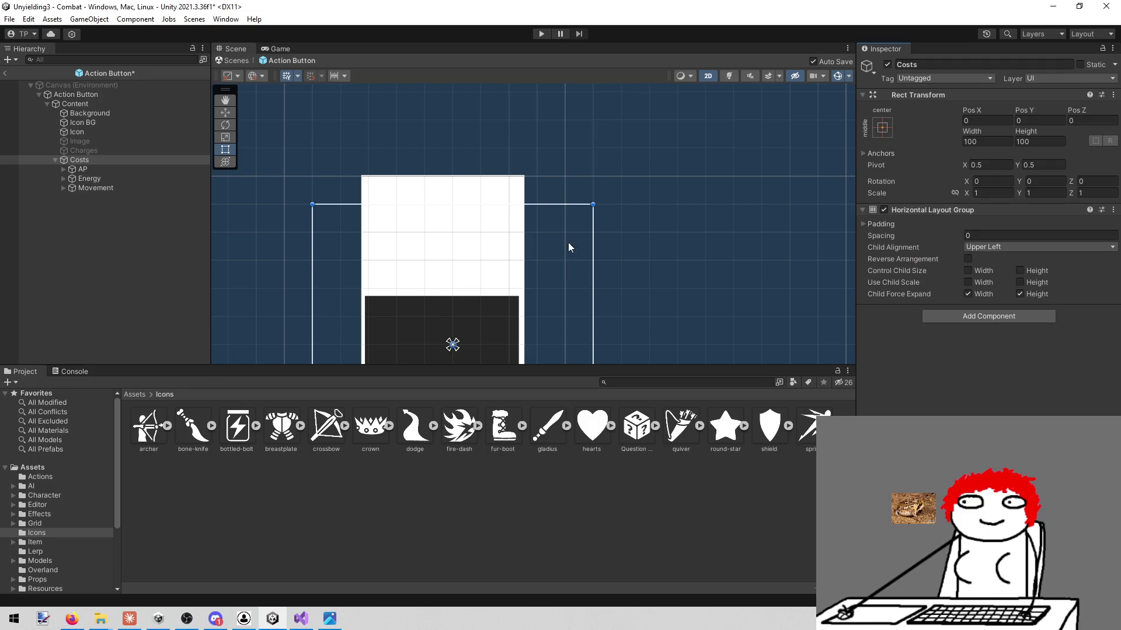
scroll(552, 226, "down", 3)
scroll(552, 225, "down", 5)
scroll(554, 216, "up", 5)
left_click_drag(554, 211, 572, 160)
left_click(131, 170)
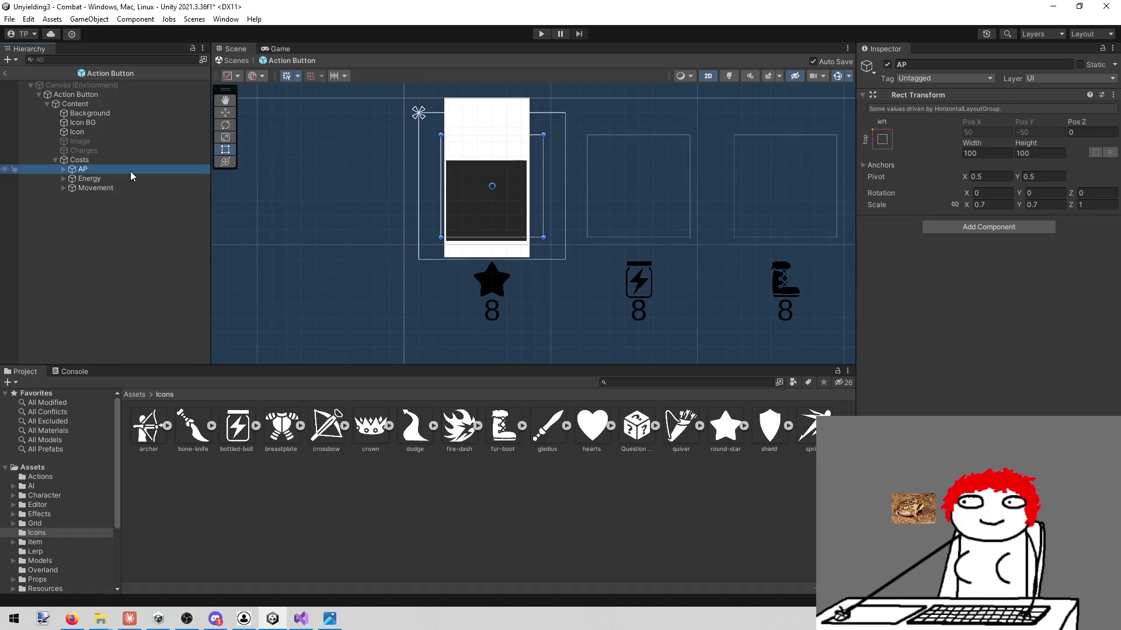
left_click(86, 158)
mouse_move(548, 220)
left_mouse_down()
mouse_move(472, 243)
mouse_move(443, 230)
mouse_move(470, 230)
left_mouse_up()
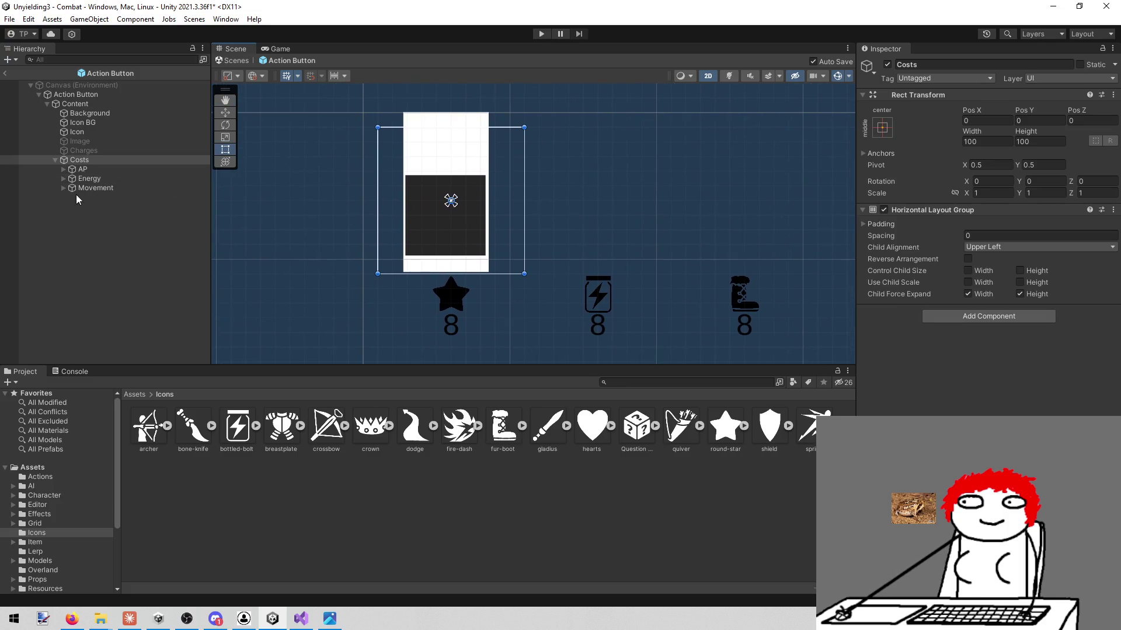
left_click(106, 152)
left_click(110, 160)
key("r")
scroll(391, 223, "down", 3)
key("t")
scroll(386, 219, "up", 4)
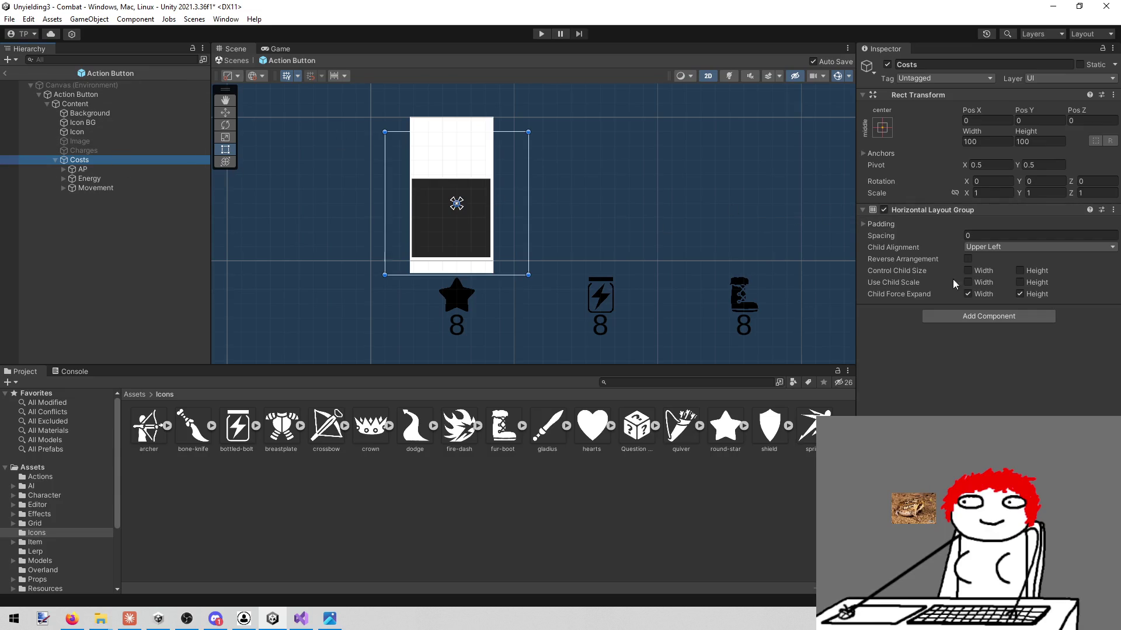
- Add a Content Size Fitter to Costs with Horizontal Fit set to Preferred Size
left_click(986, 313)
type("co")
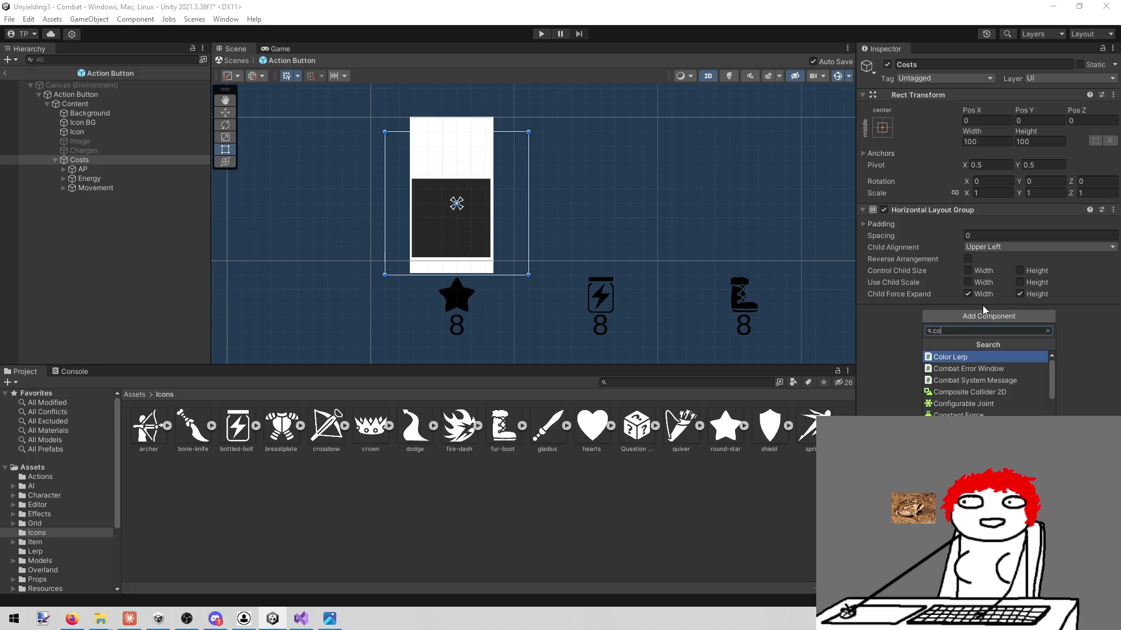
type("nt")
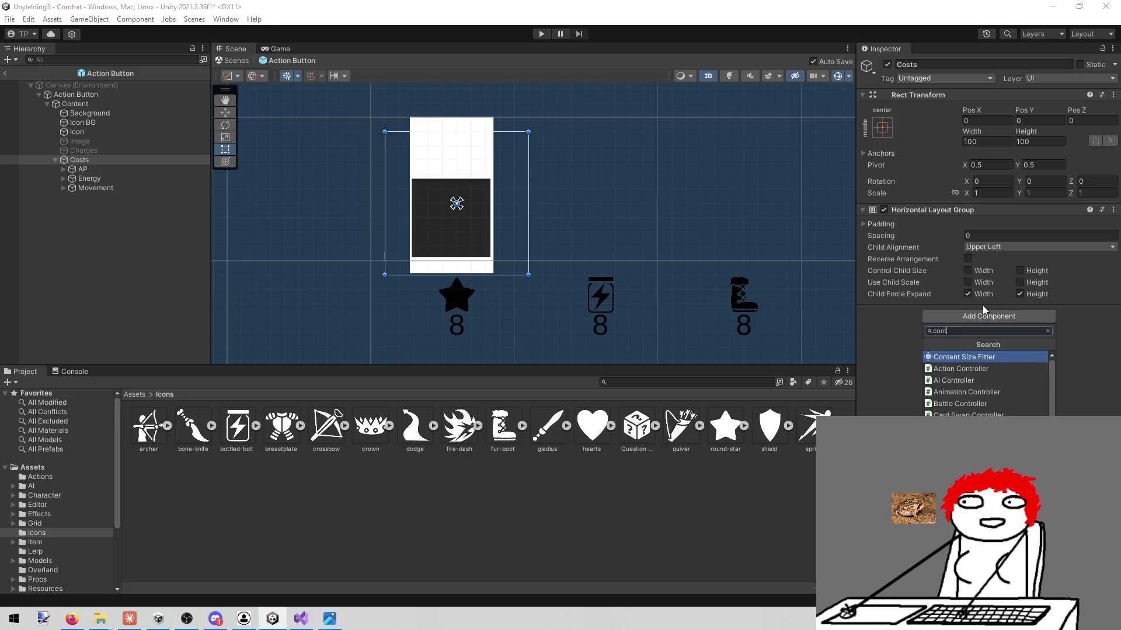
key("Return")
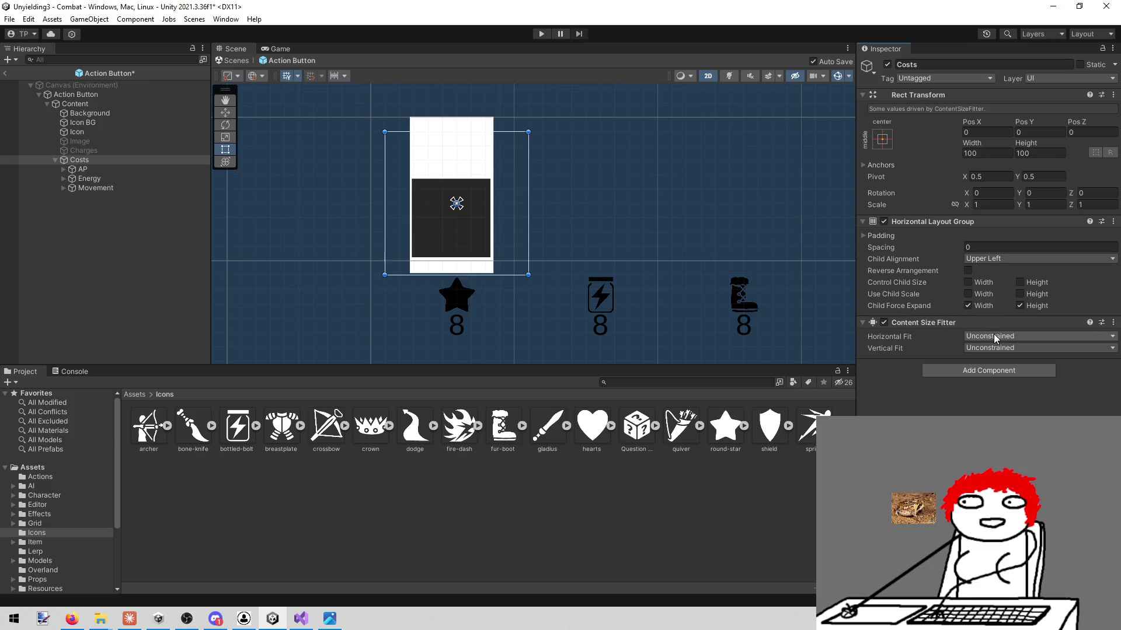
left_click(993, 336)
left_click(999, 370)
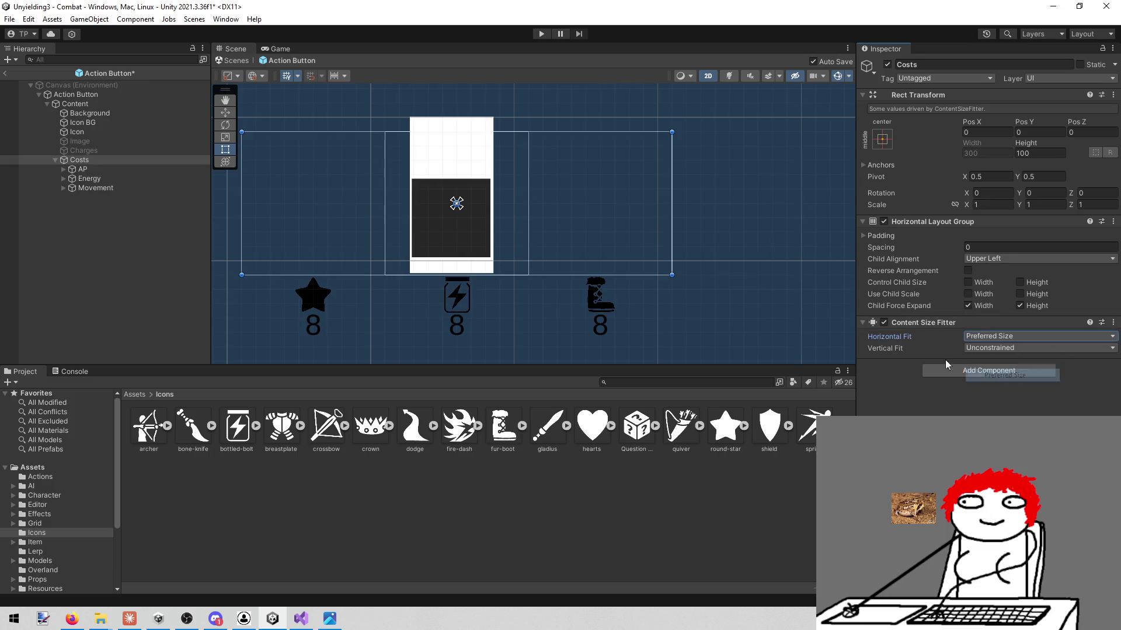
left_click_drag(593, 210, 570, 217)
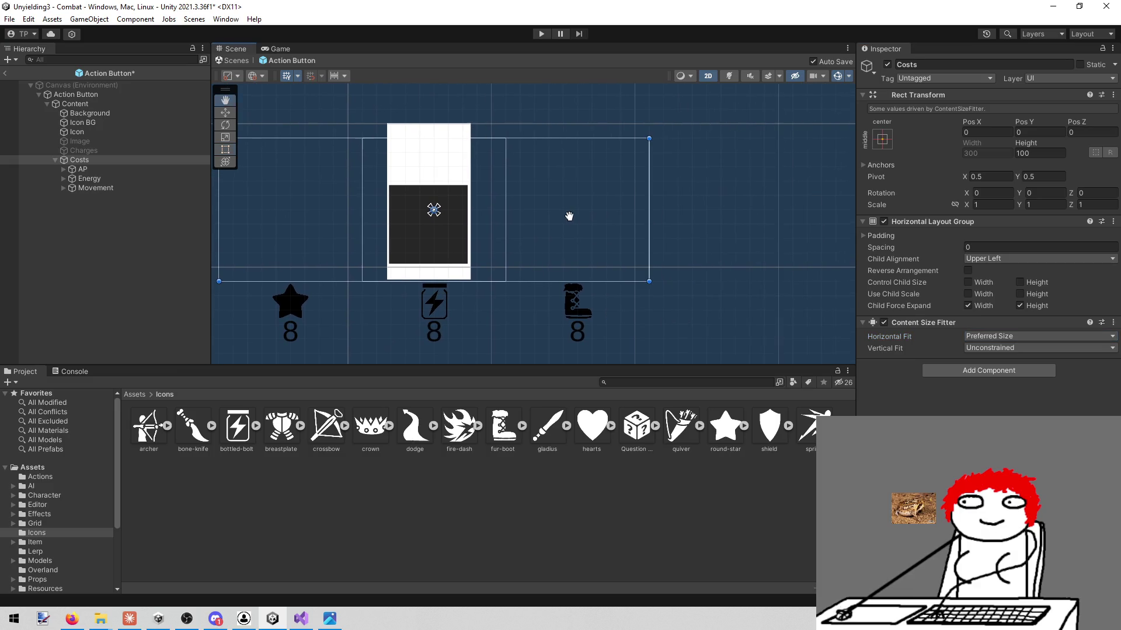
left_click(174, 169)
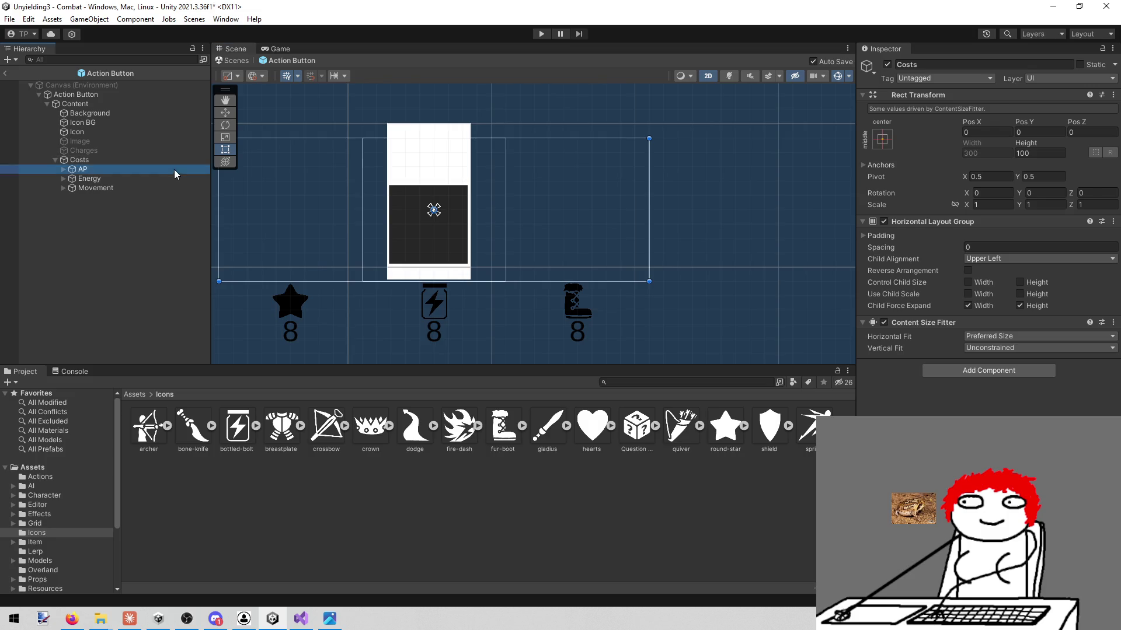
left_click(888, 65)
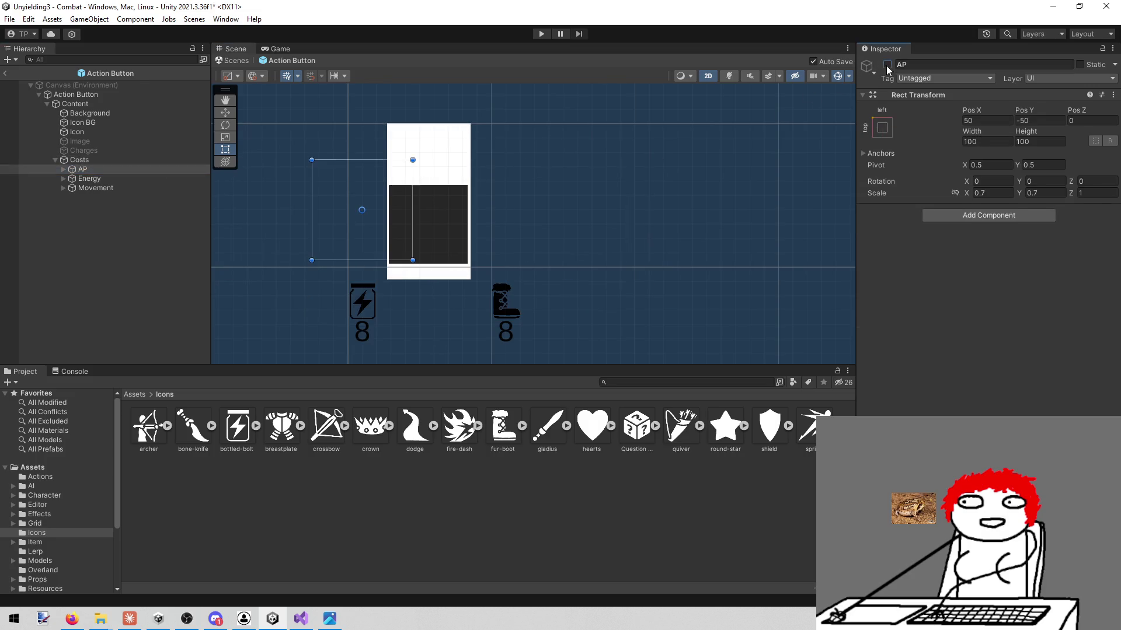
- Set the Costs Horizontal Layout Group spacing to -83.38, packing the star, bolt and boot icons
left_click(888, 65)
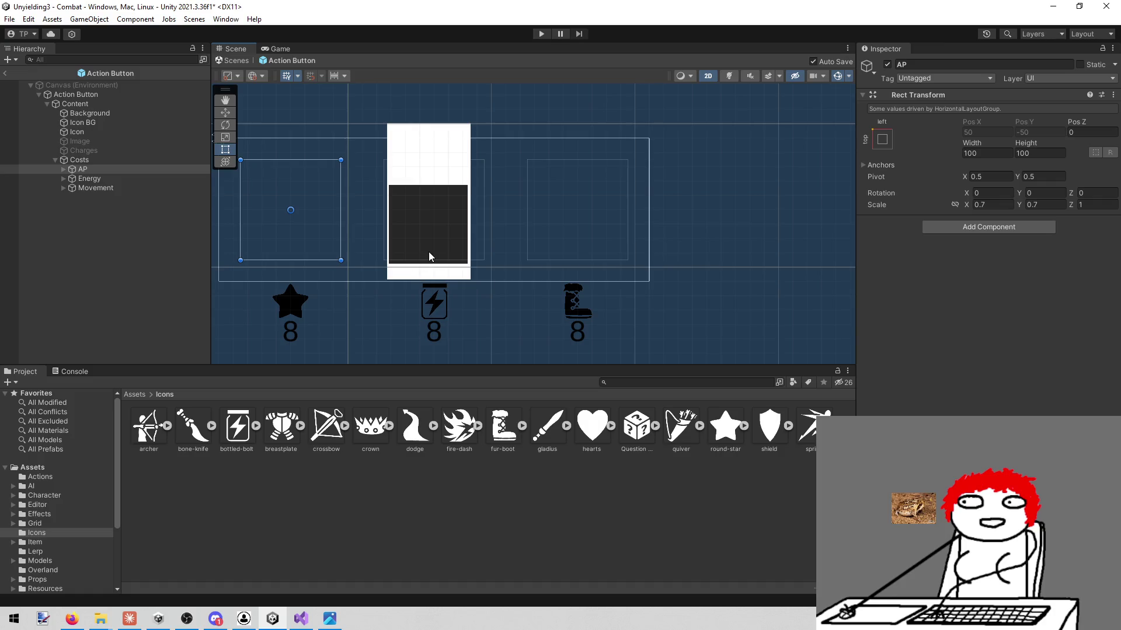
left_click(139, 161)
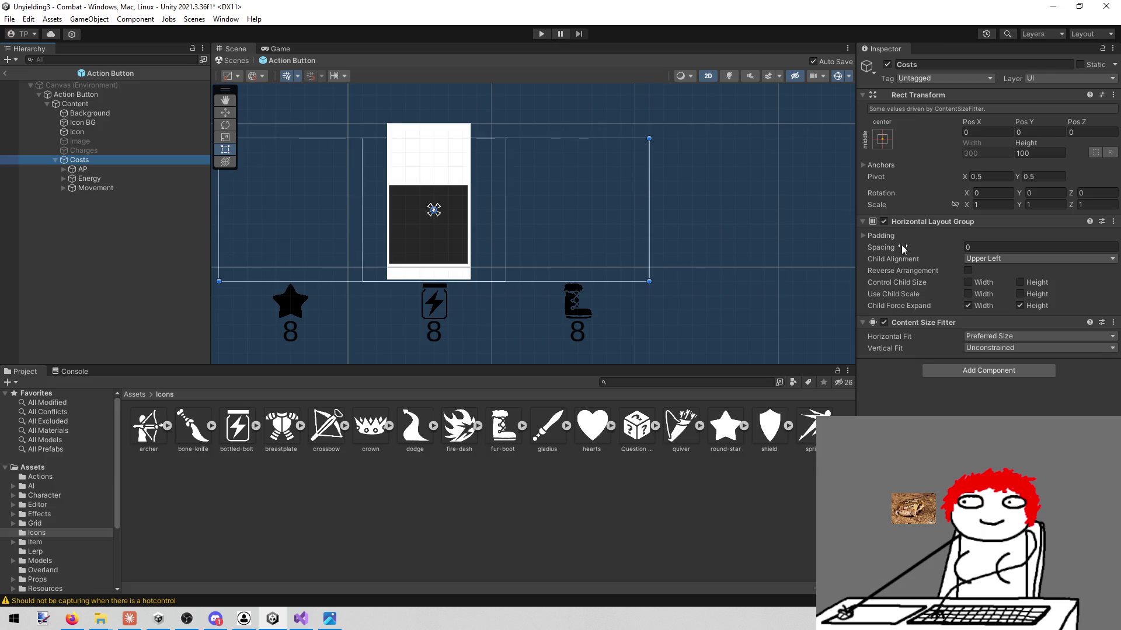
mouse_move(952, 247)
left_mouse_down()
mouse_move(707, 218)
mouse_move(386, 226)
mouse_move(475, 231)
mouse_move(443, 226)
left_mouse_up()
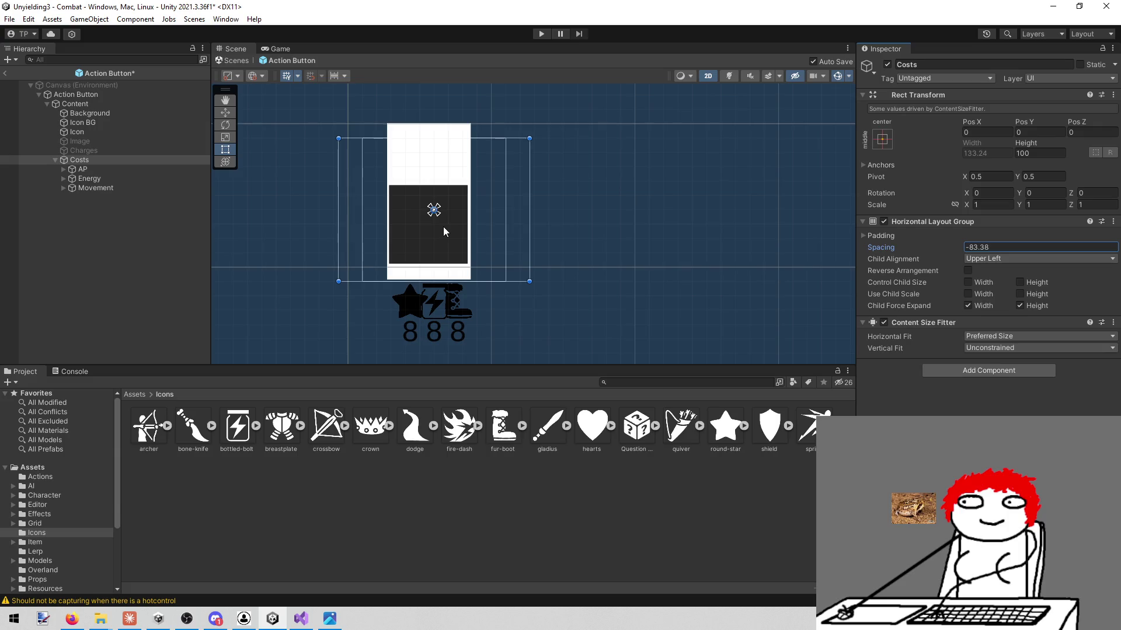
left_click(93, 178)
left_click(95, 187, "shift")
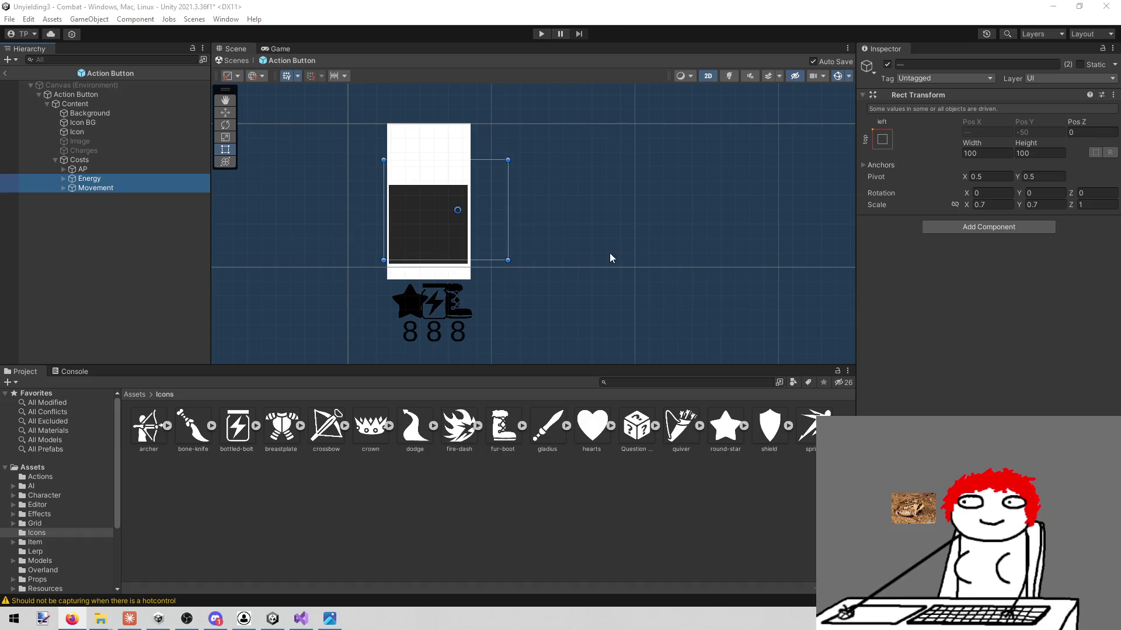
- Move the Costs row up with the Move tool to about Pos Y 110.2 and X -2.8
left_click_drag(539, 211, 545, 220)
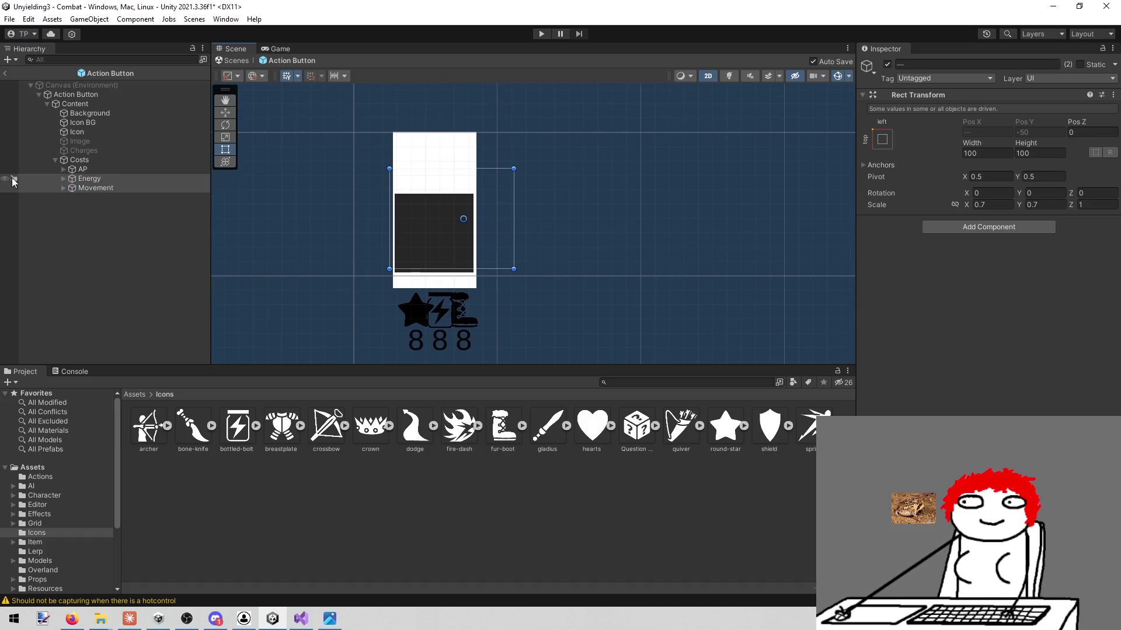
left_click(83, 157)
key("w")
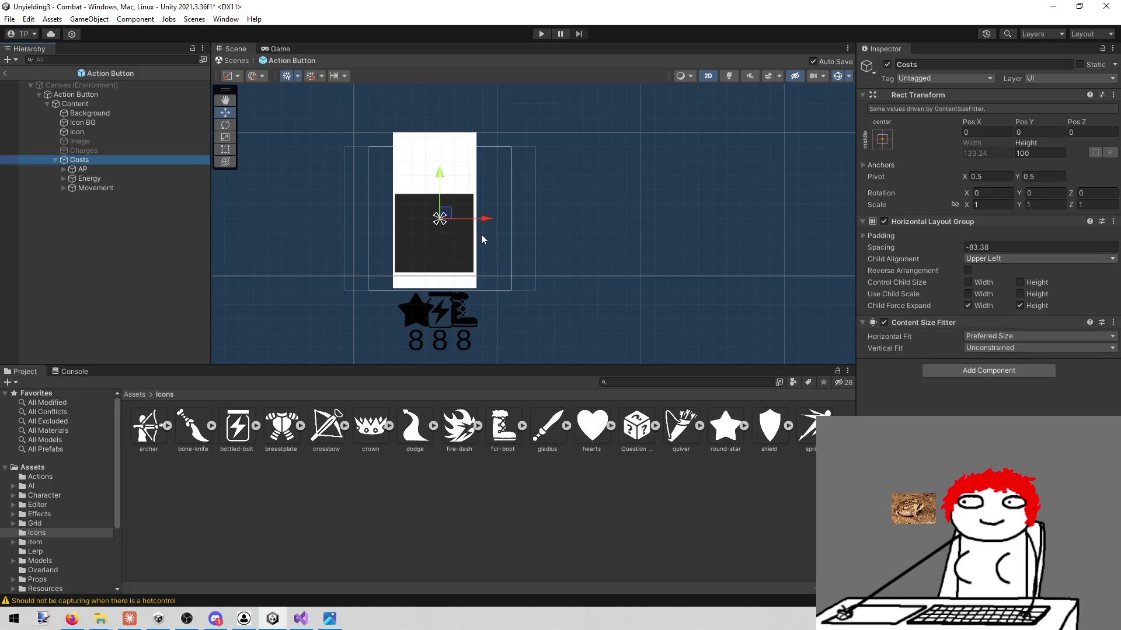
left_click_drag(440, 178, 426, 20)
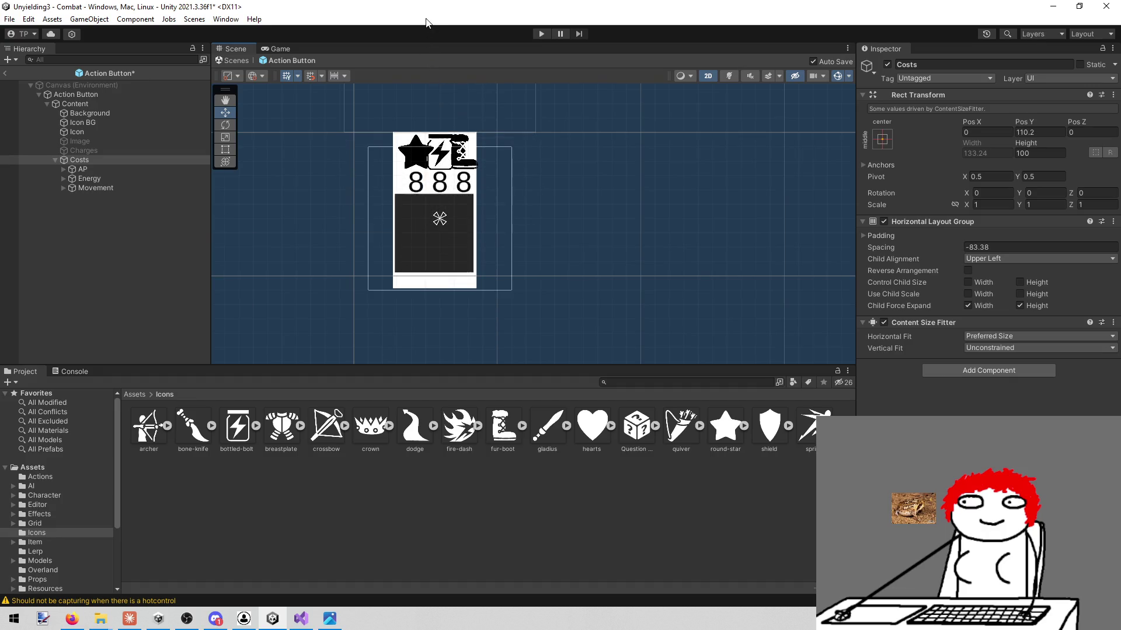
left_click_drag(491, 142, 536, 230)
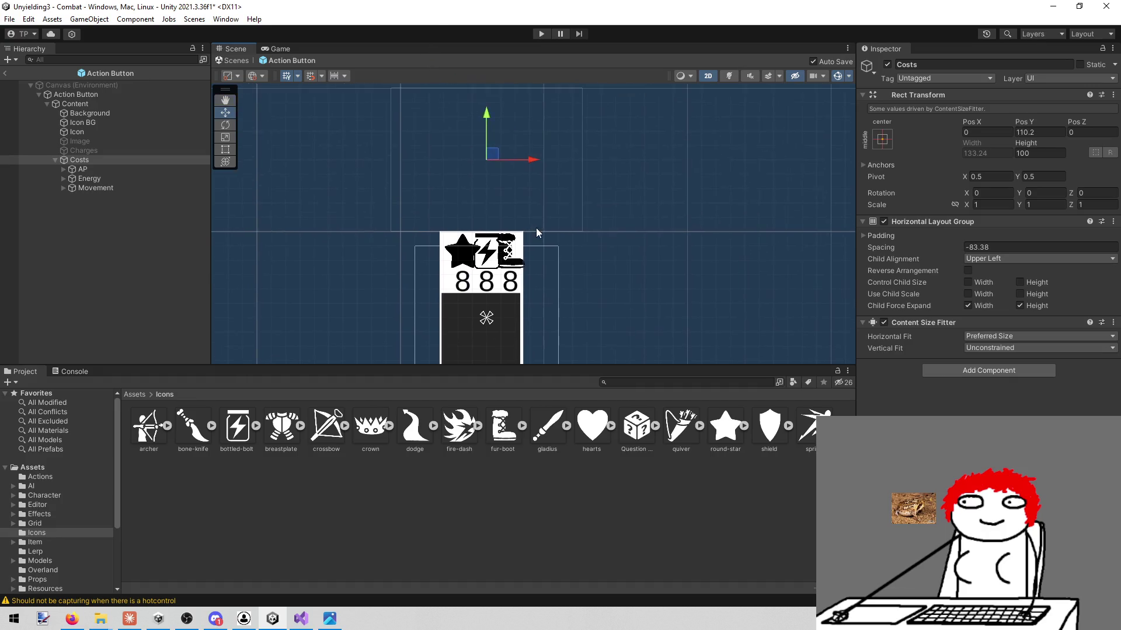
scroll(520, 216, "up", 3)
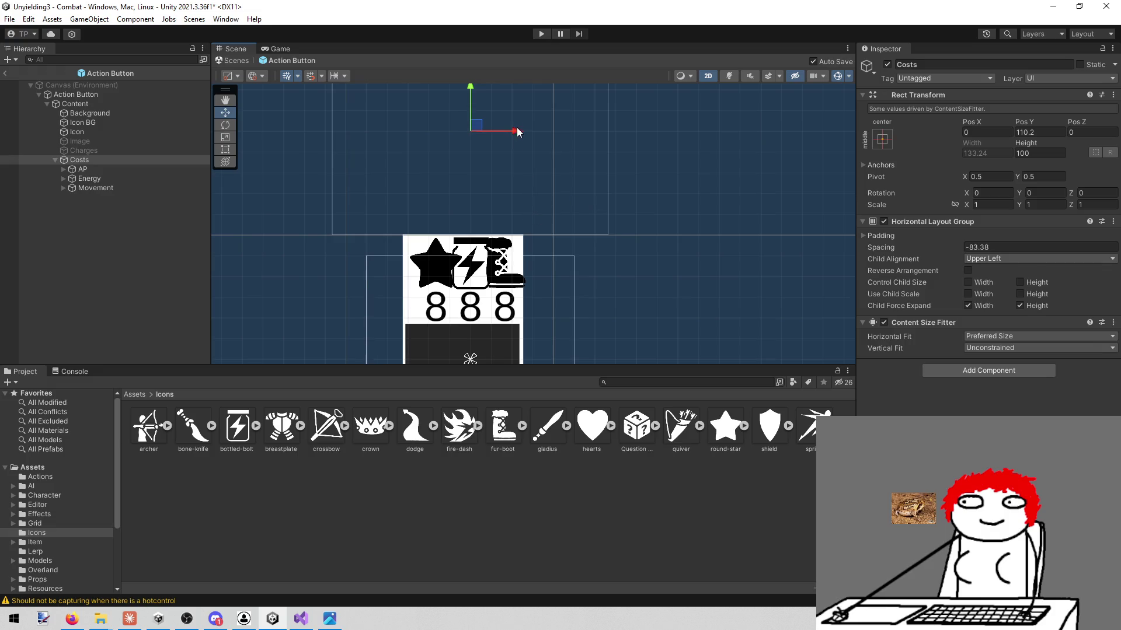
left_click_drag(520, 132, 512, 134)
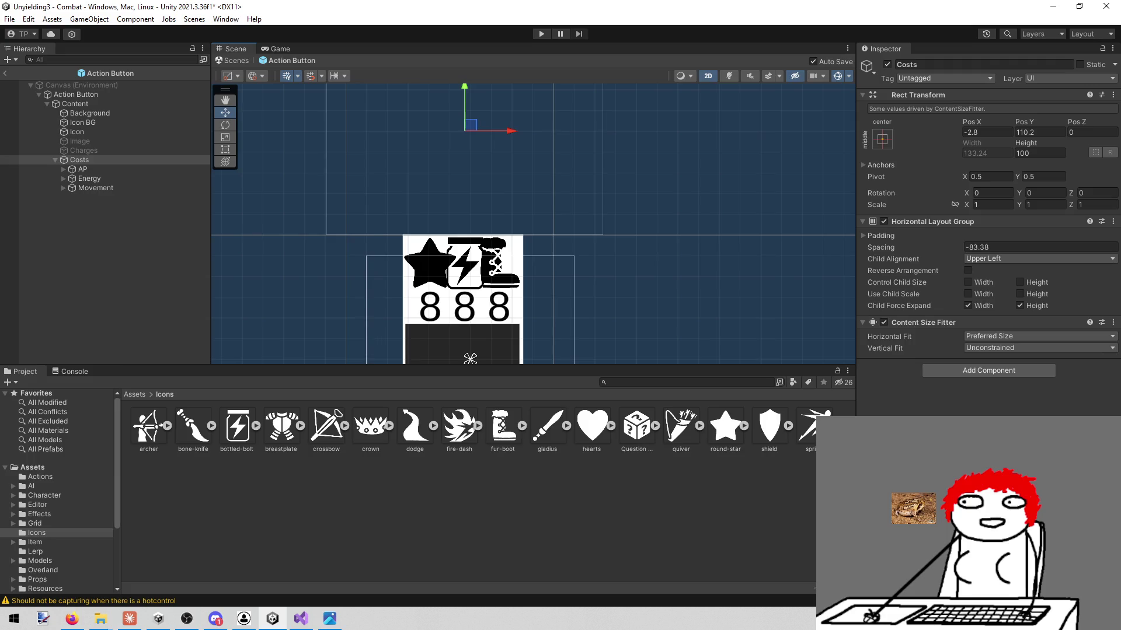
key("alt+Tab")
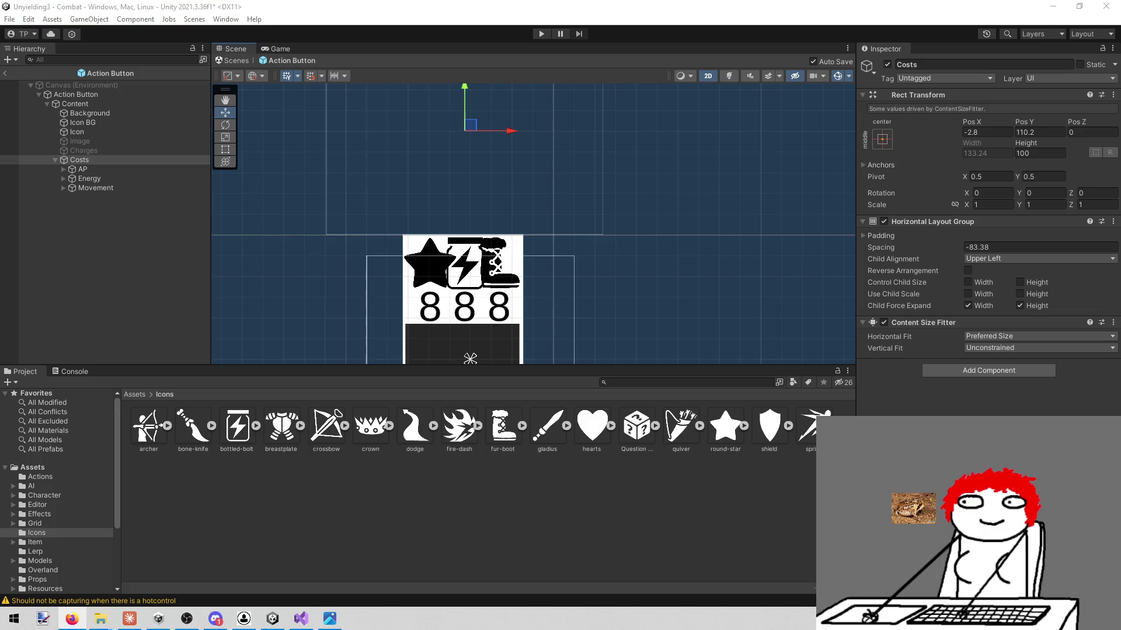
mouse_move(588, 233)
left_mouse_down()
mouse_move(597, 180)
mouse_move(571, 166)
left_mouse_up()
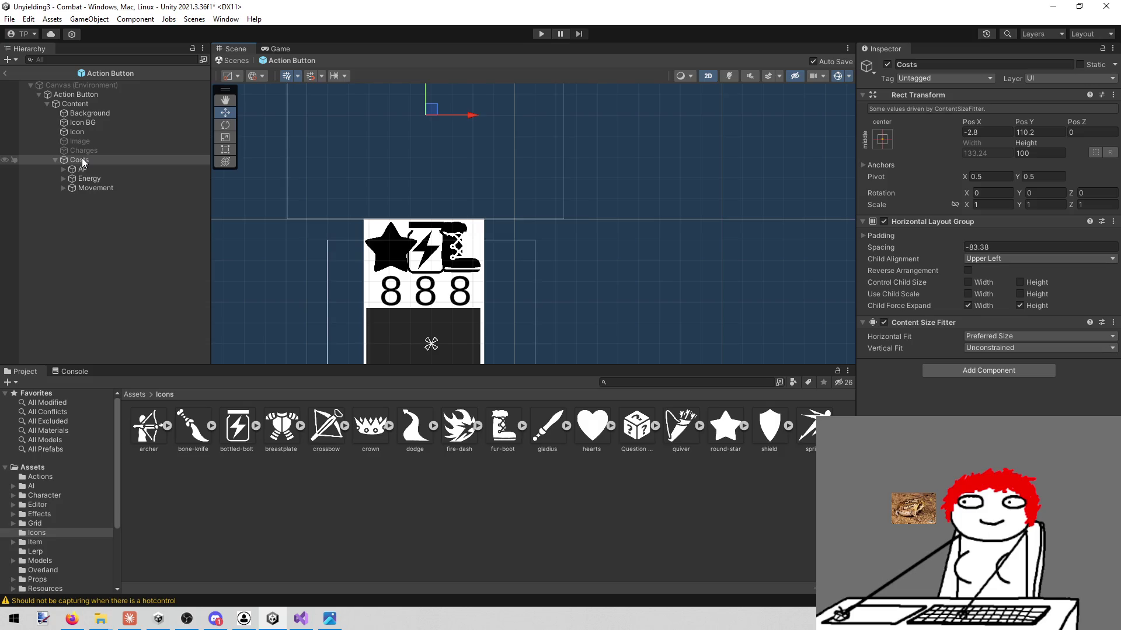
- Disable the Energy and Movement cost objects together, then re-enable Energy
scroll(399, 236, "up", 1)
left_click(103, 178)
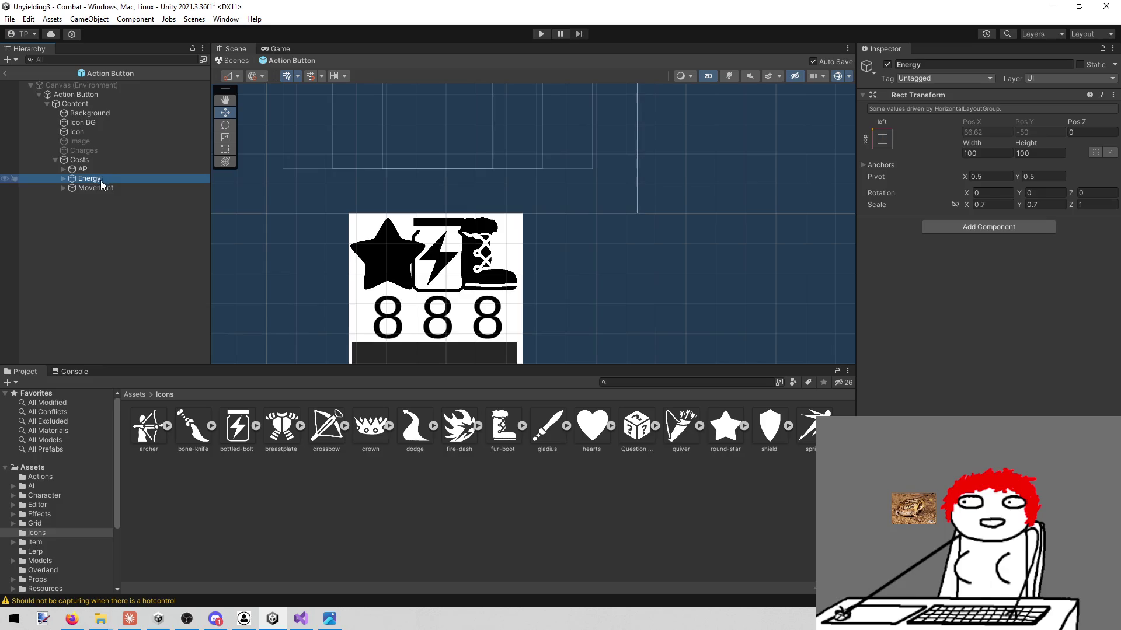
left_click(86, 187, "shift")
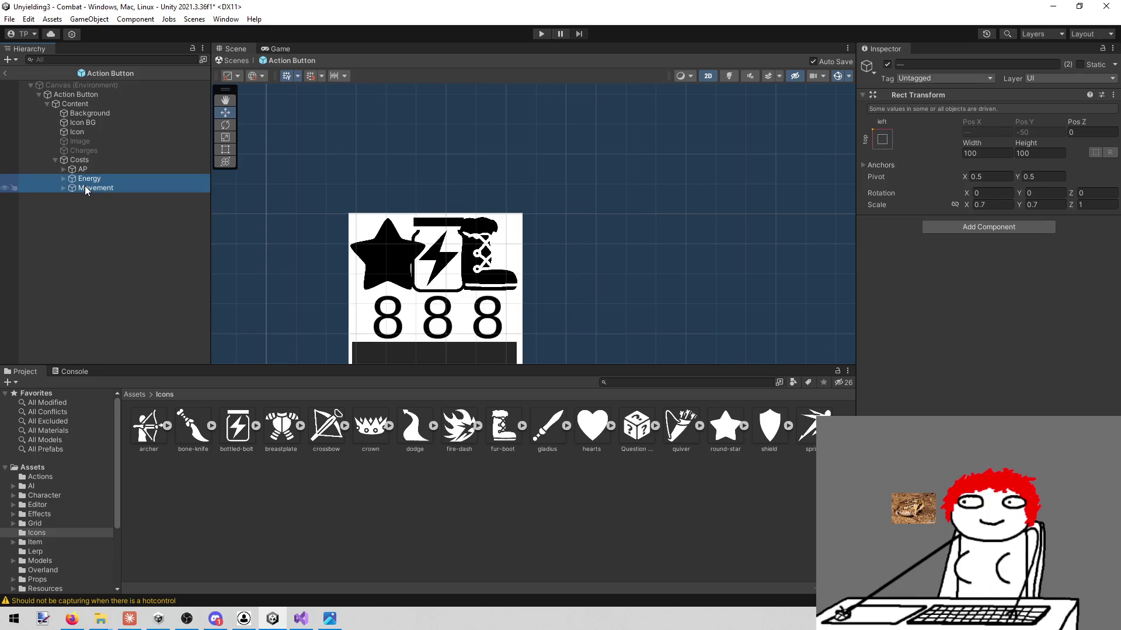
left_click(888, 63)
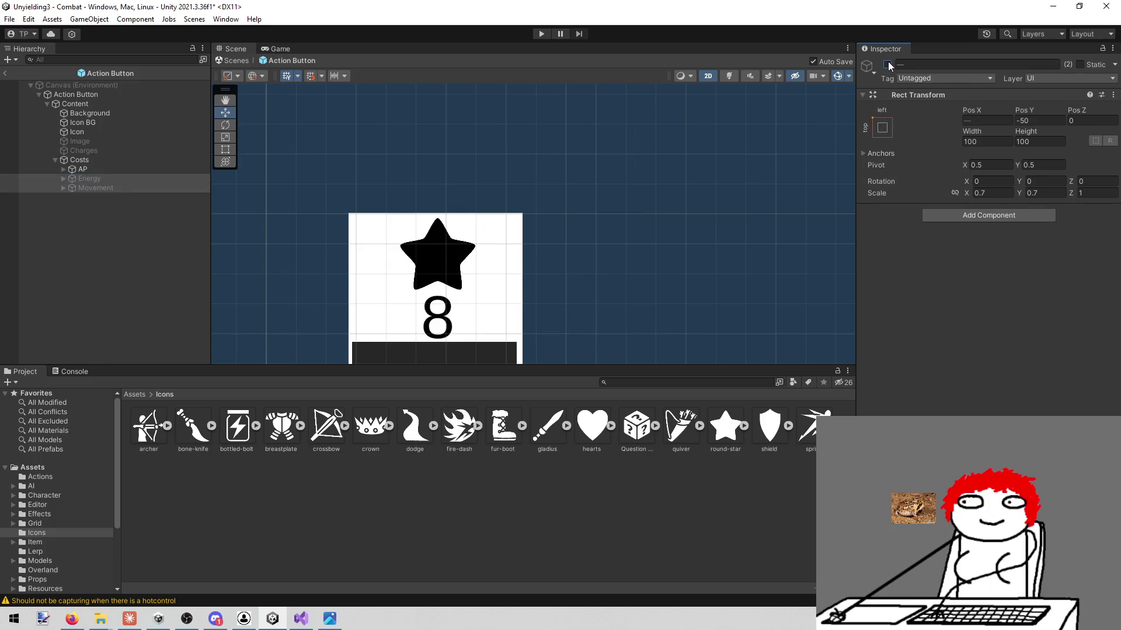
left_click(94, 178)
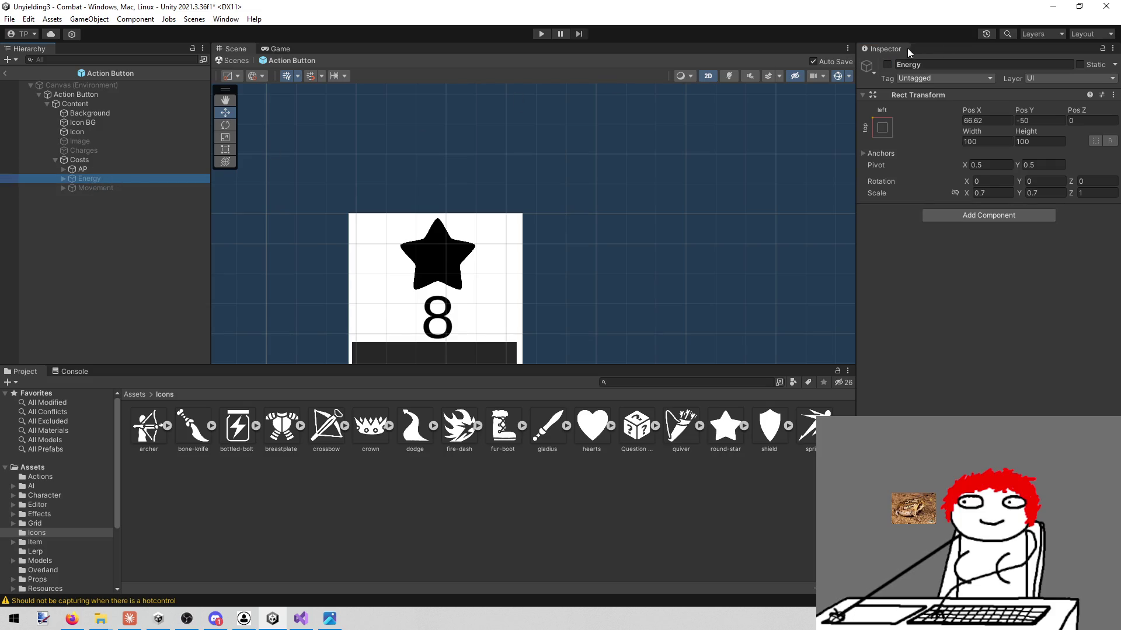
left_click(887, 64)
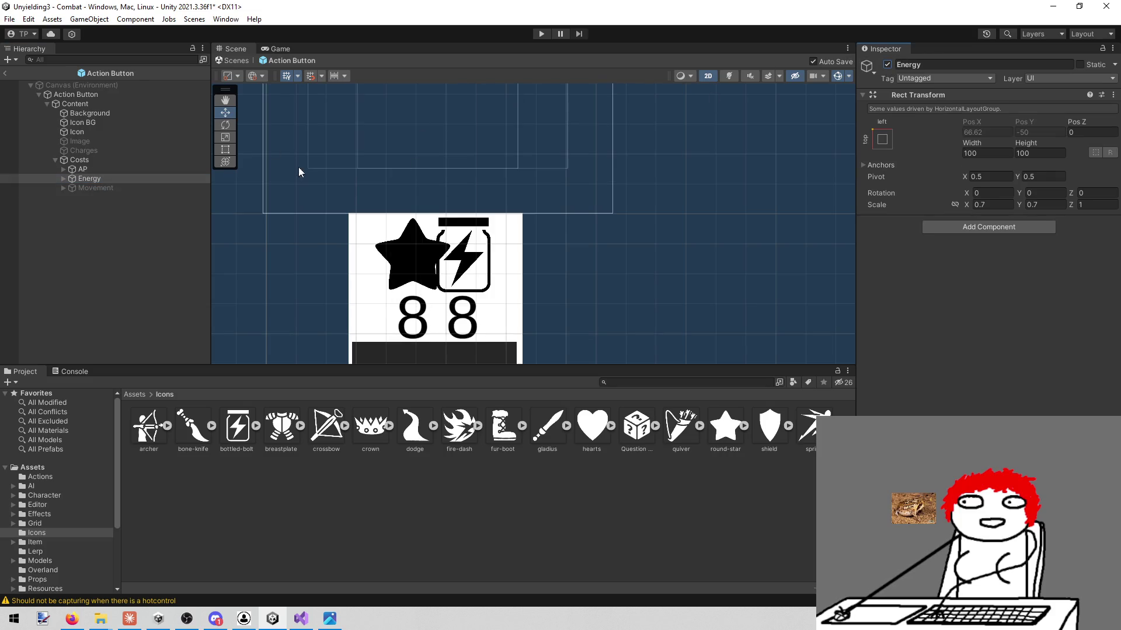
- Leave only the Movement cost disabled and select the Costs row
left_click(125, 186)
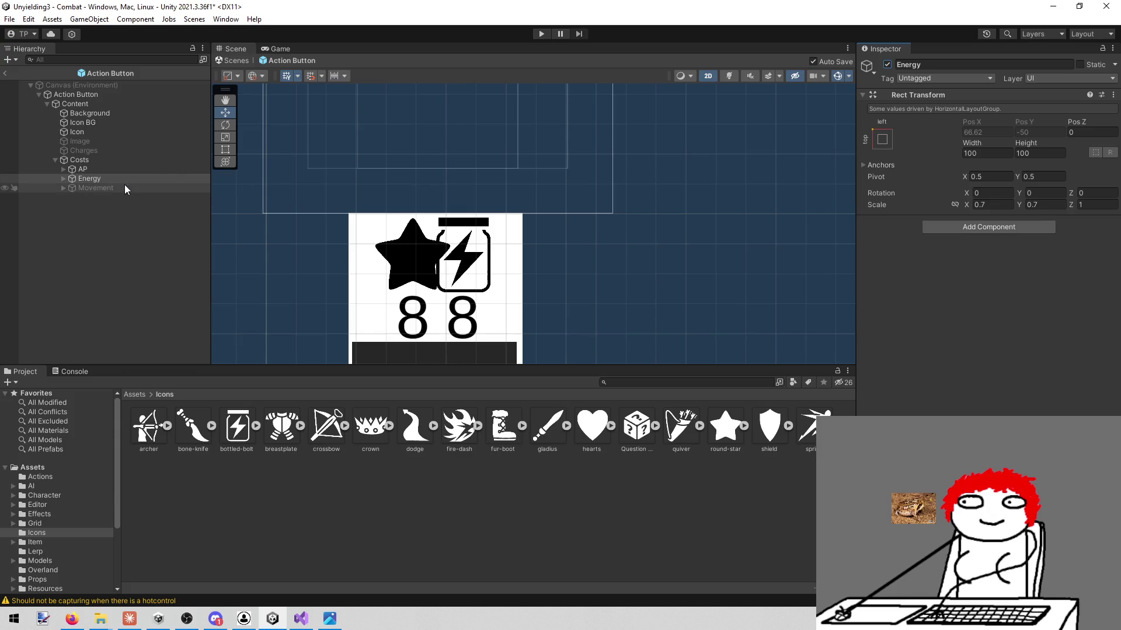
left_click(888, 64)
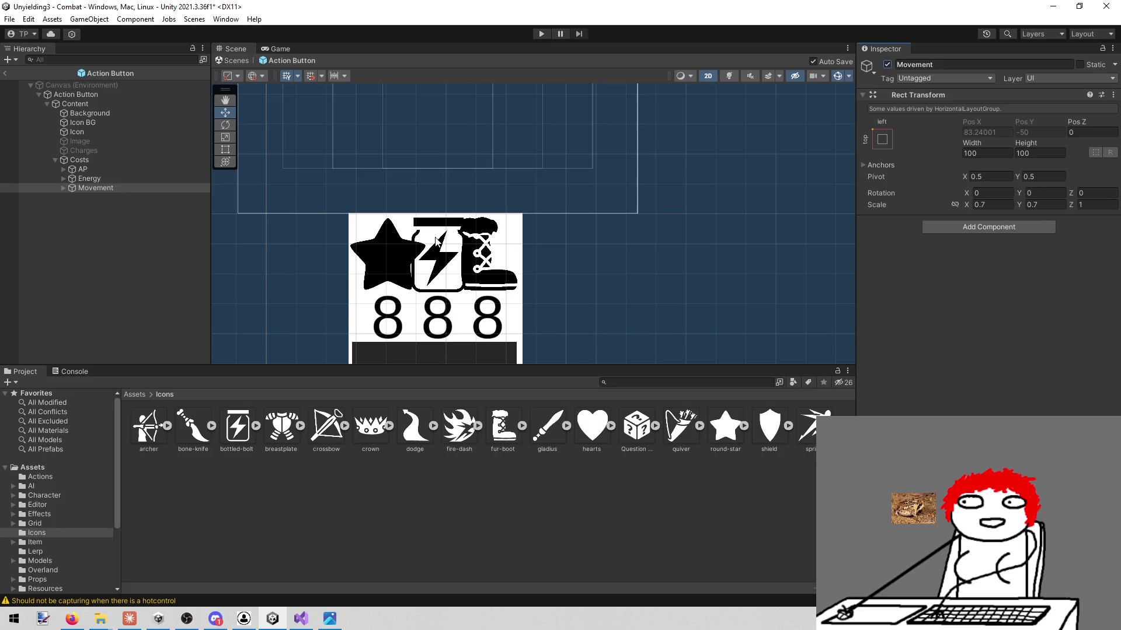
left_click(89, 178)
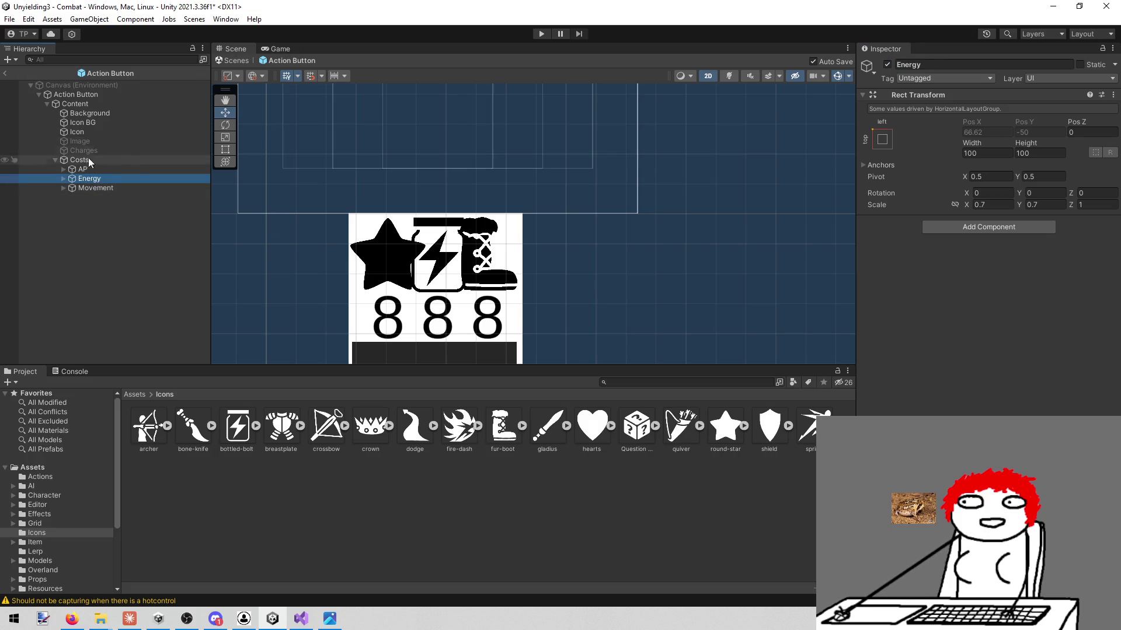
left_click(132, 187)
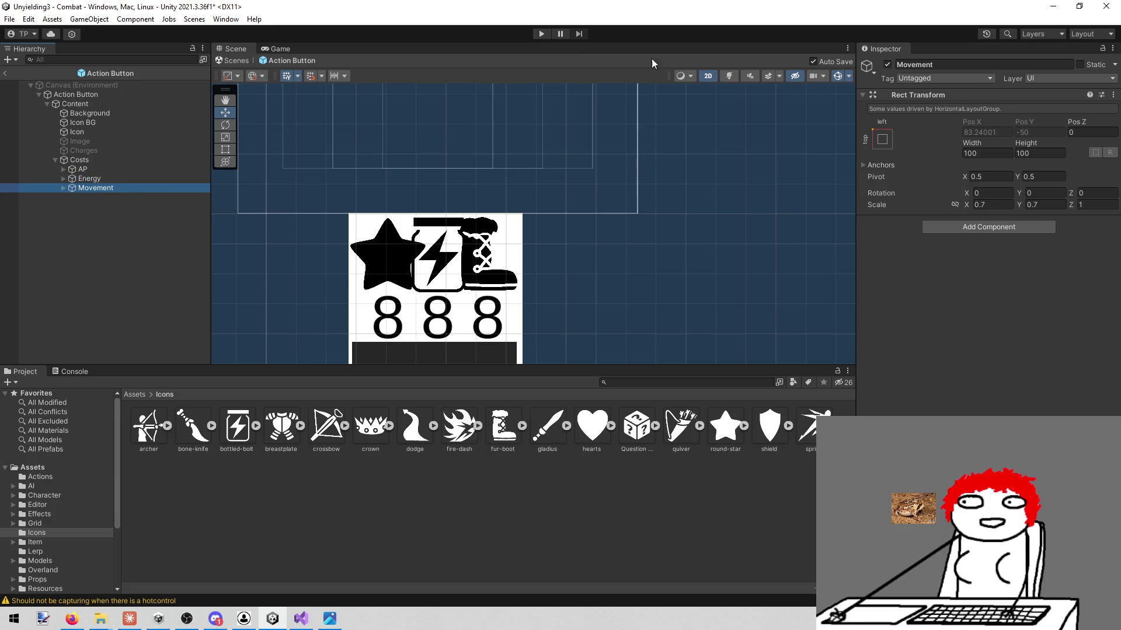
left_click(887, 64)
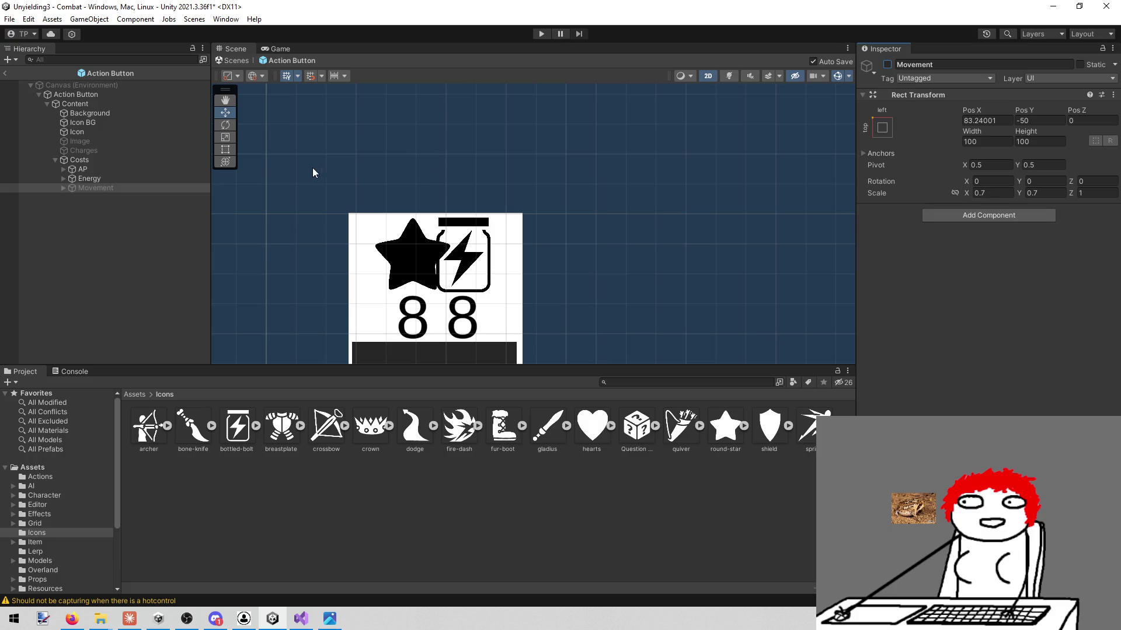
left_click(114, 159)
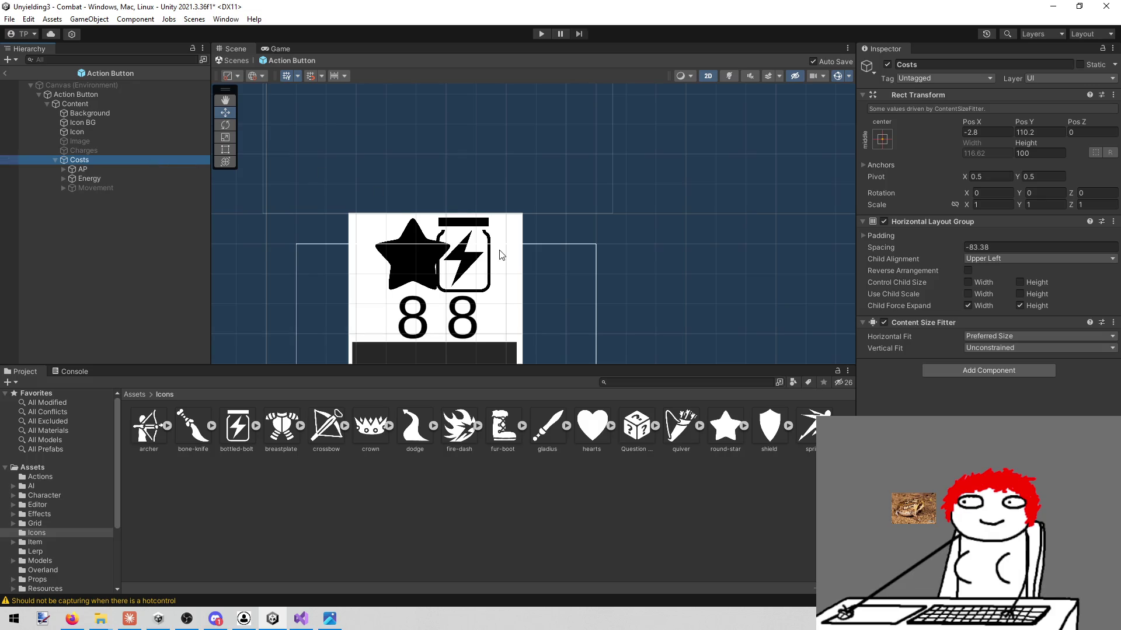
- Expand Padding on the Costs Horizontal Layout Group and change Spacing from -83.38 to -70.31
mouse_move(565, 169)
left_mouse_down()
mouse_move(592, 86)
mouse_move(577, 126)
mouse_move(560, 125)
mouse_move(580, 128)
mouse_move(583, 112)
left_mouse_up()
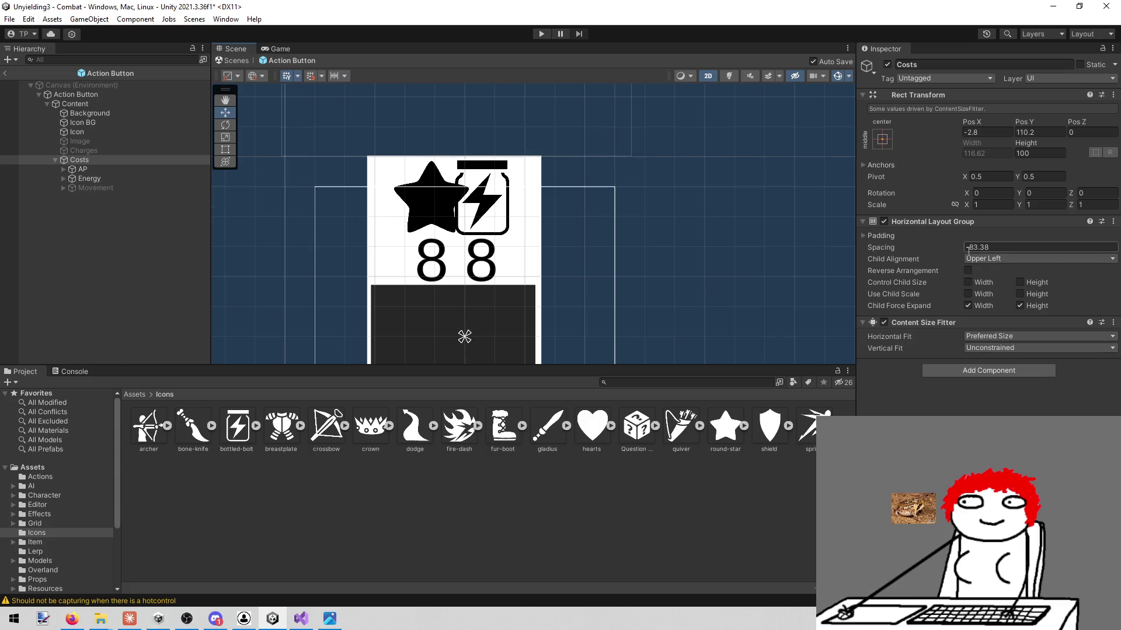
left_click(864, 236)
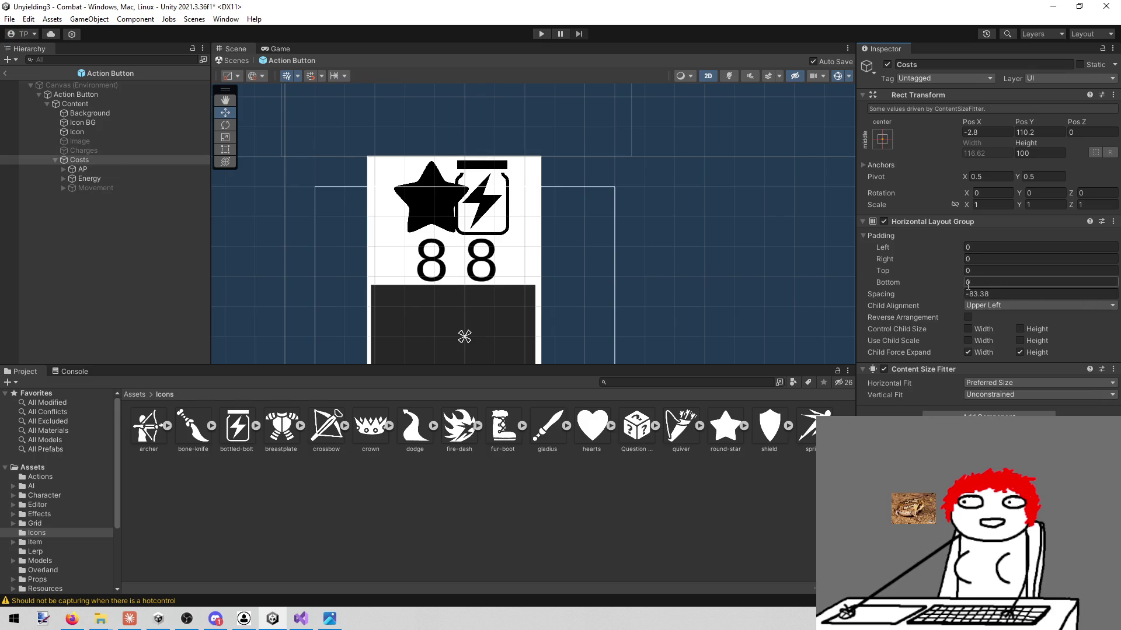
mouse_move(937, 294)
left_mouse_down()
mouse_move(905, 296)
mouse_move(1087, 307)
mouse_move(82, 316)
left_mouse_up()
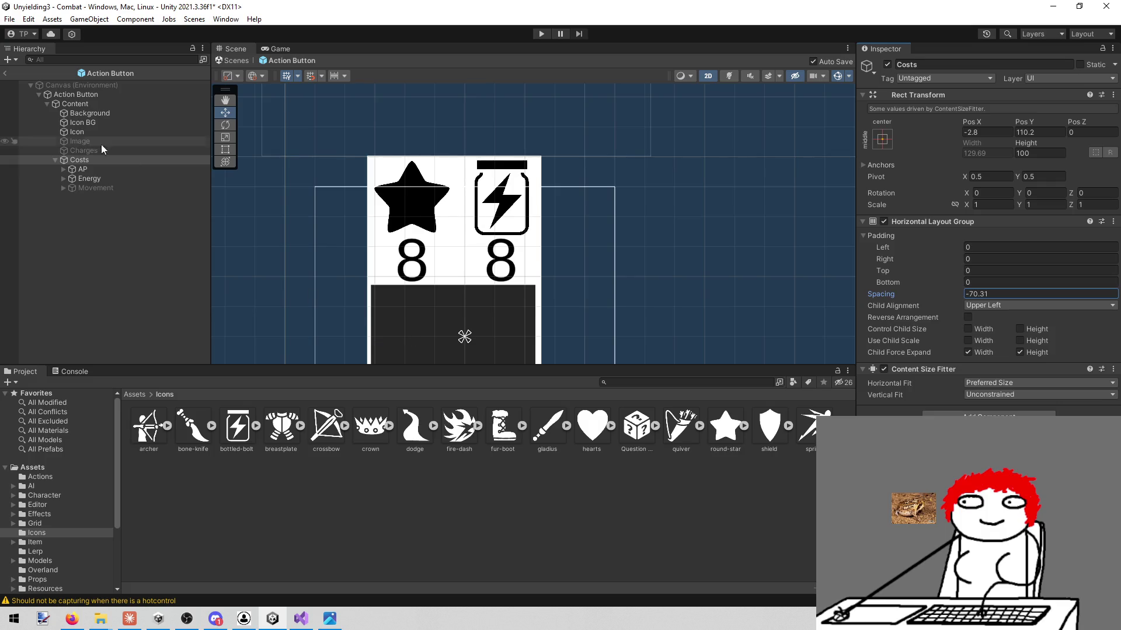
- Briefly show the Movement cost, hide it again, and reselect the Costs row
left_click(104, 185)
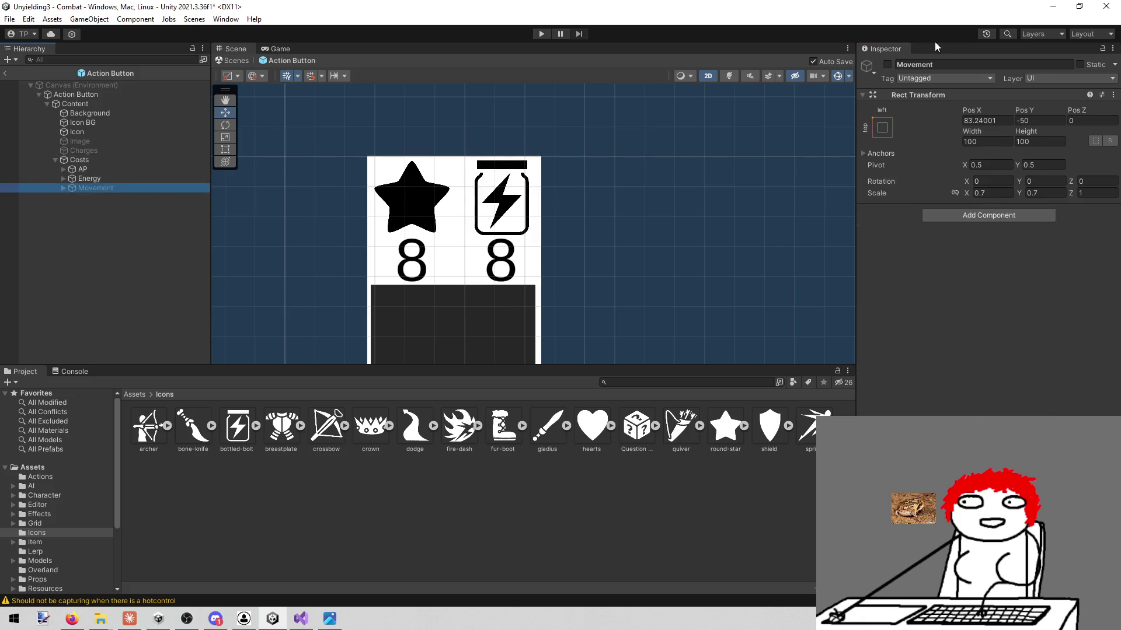
left_click(888, 65)
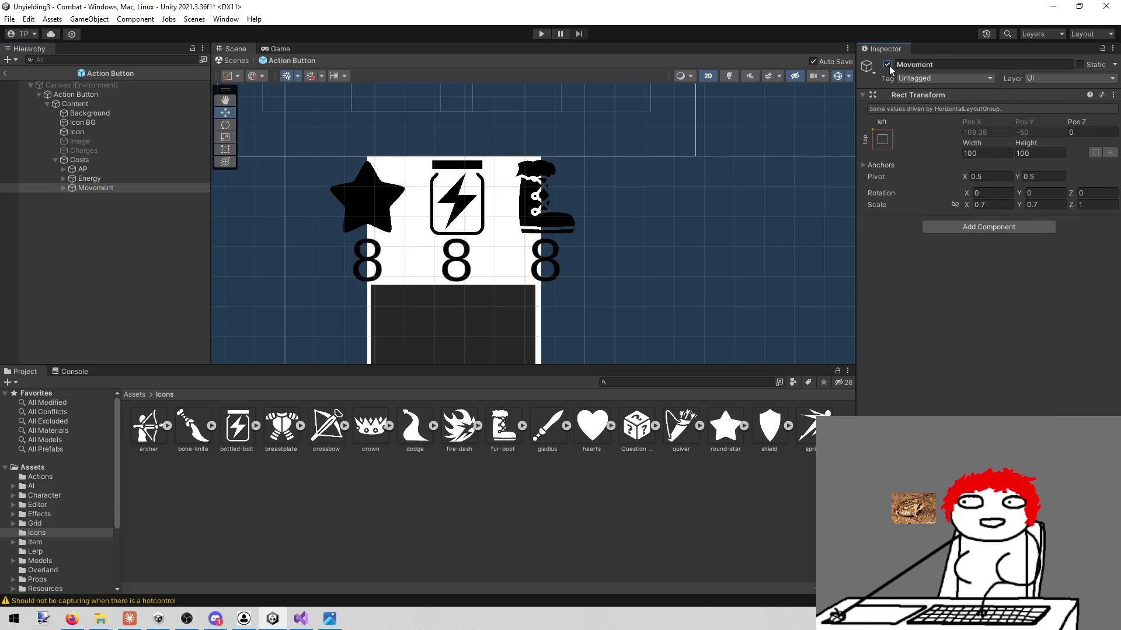
left_click(888, 66)
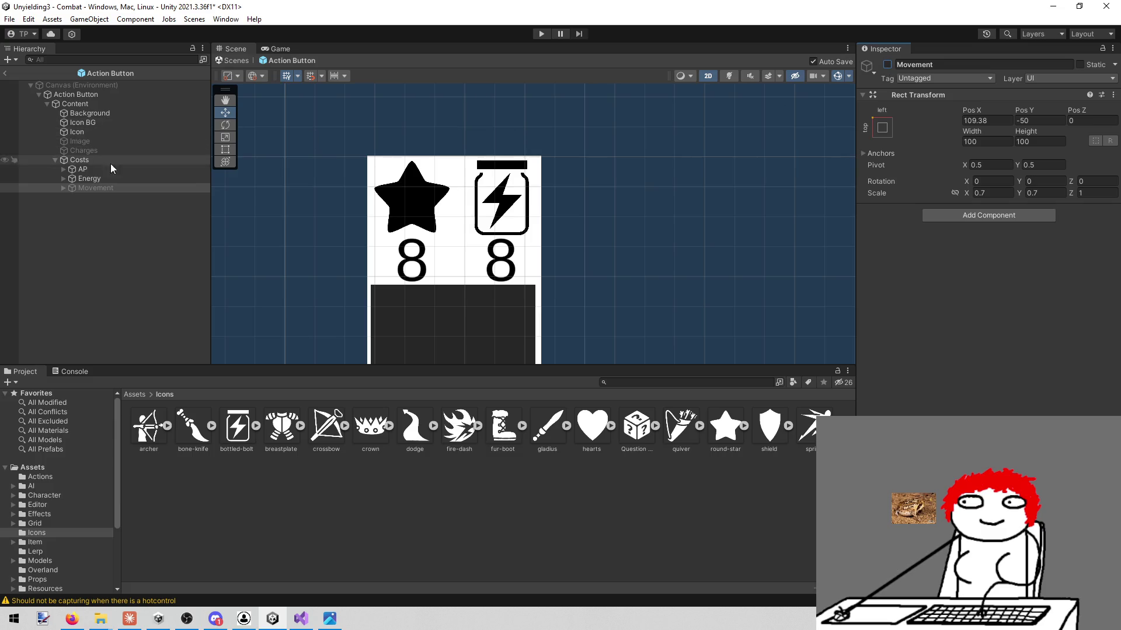
left_click(118, 178)
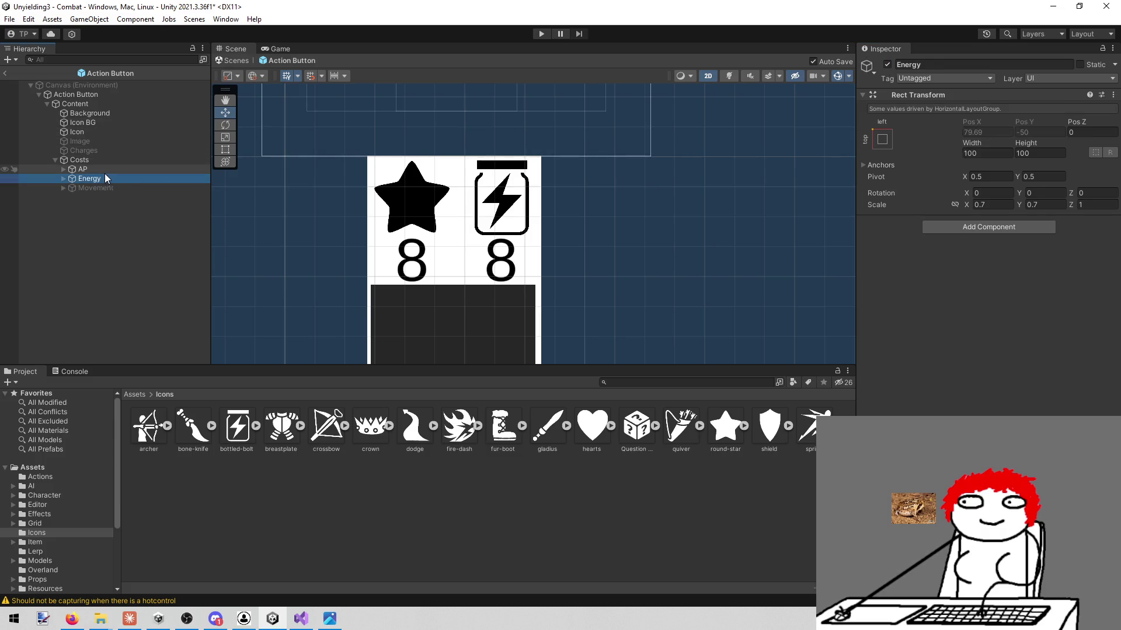
left_click(85, 161)
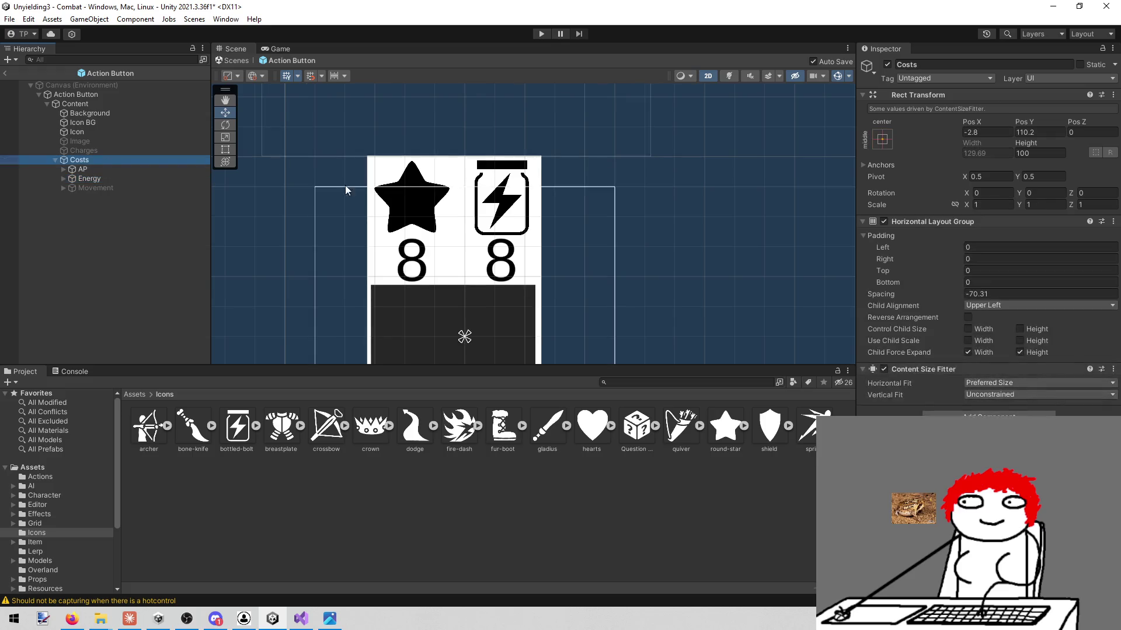
- Set the Costs row's Padding Left and Right to 20 and re-enable the Movement cost
mouse_move(905, 242)
left_mouse_down()
mouse_move(890, 245)
mouse_move(908, 244)
left_mouse_up()
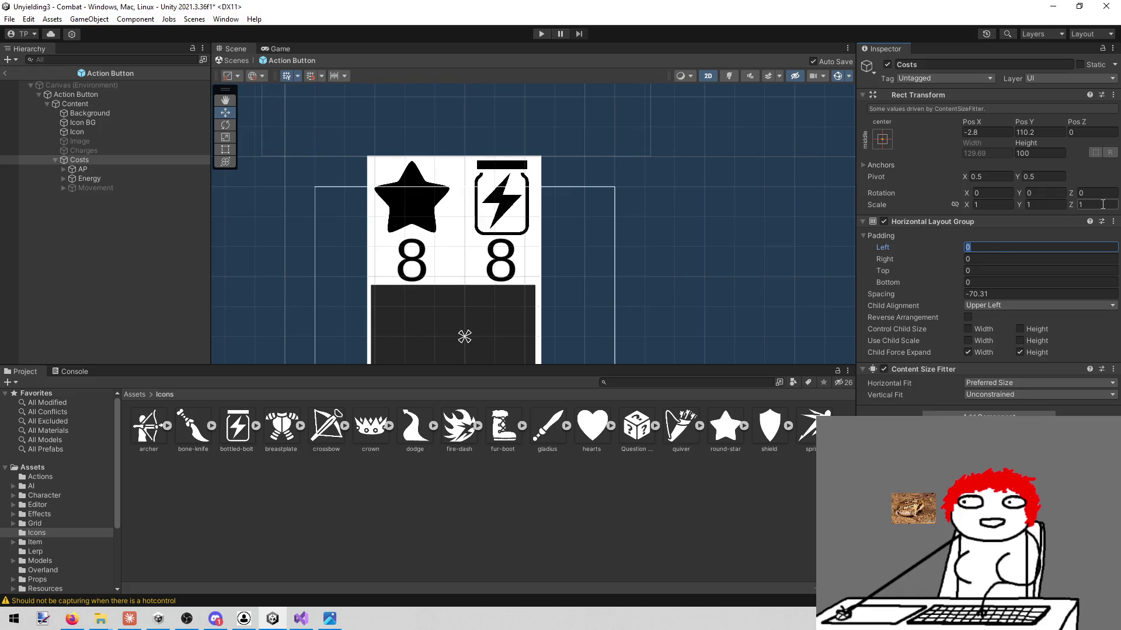
type("20")
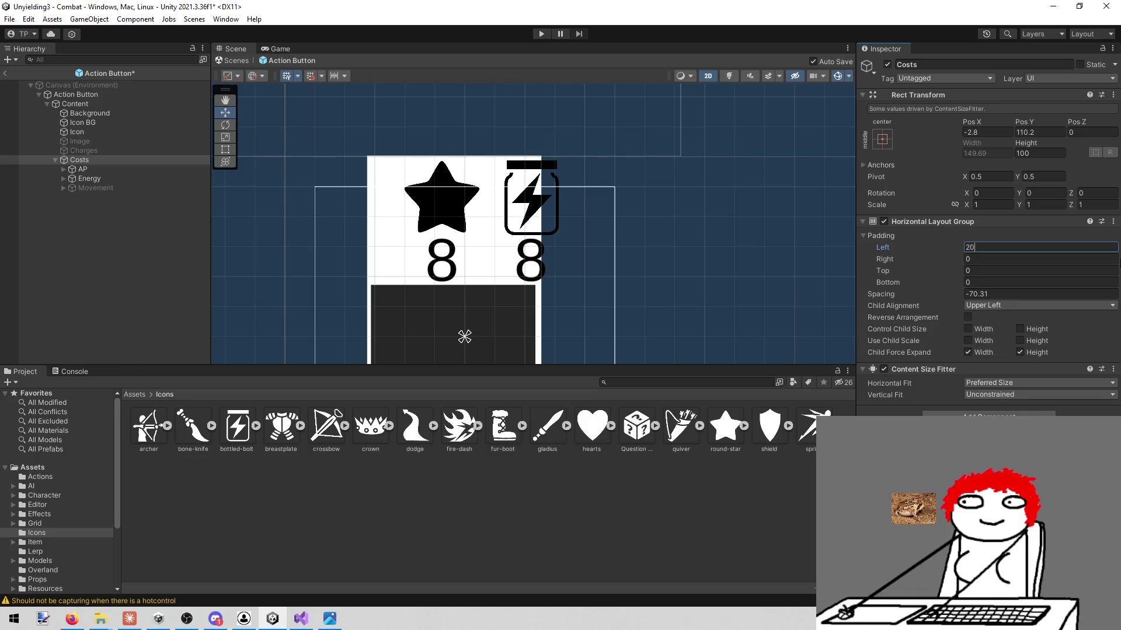
left_click(1021, 263)
type("20")
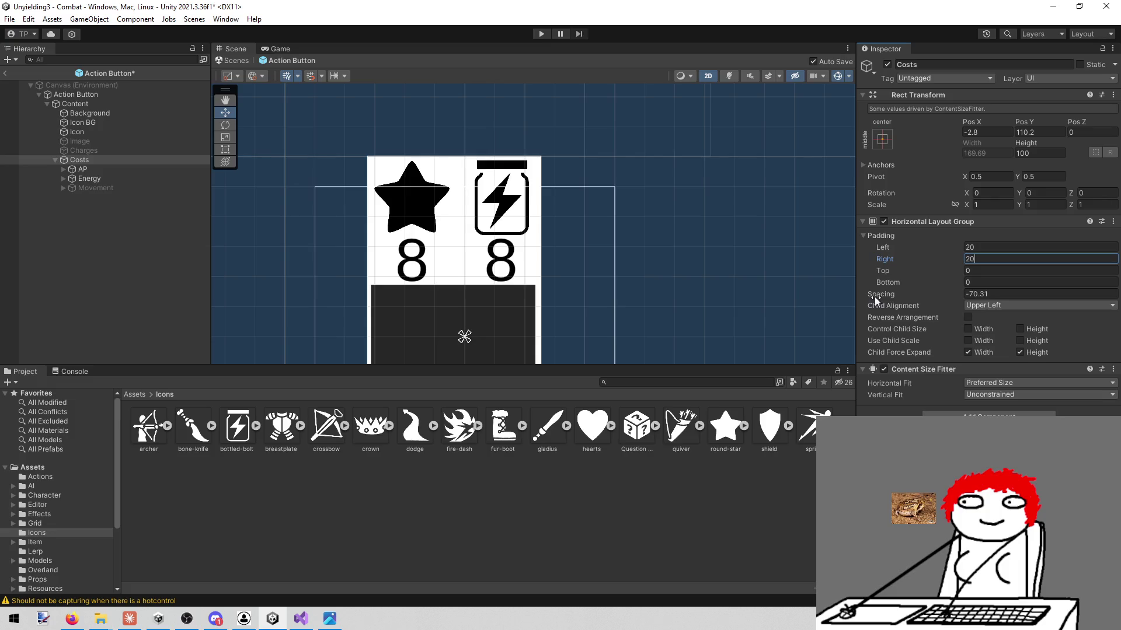
left_click(173, 188)
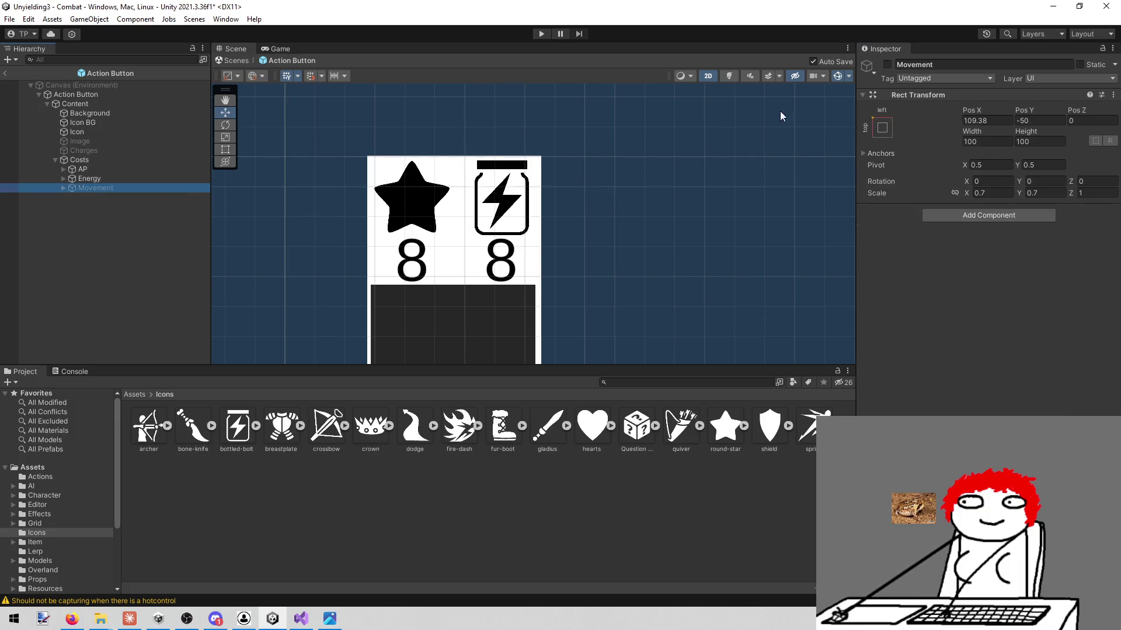
left_click(892, 64)
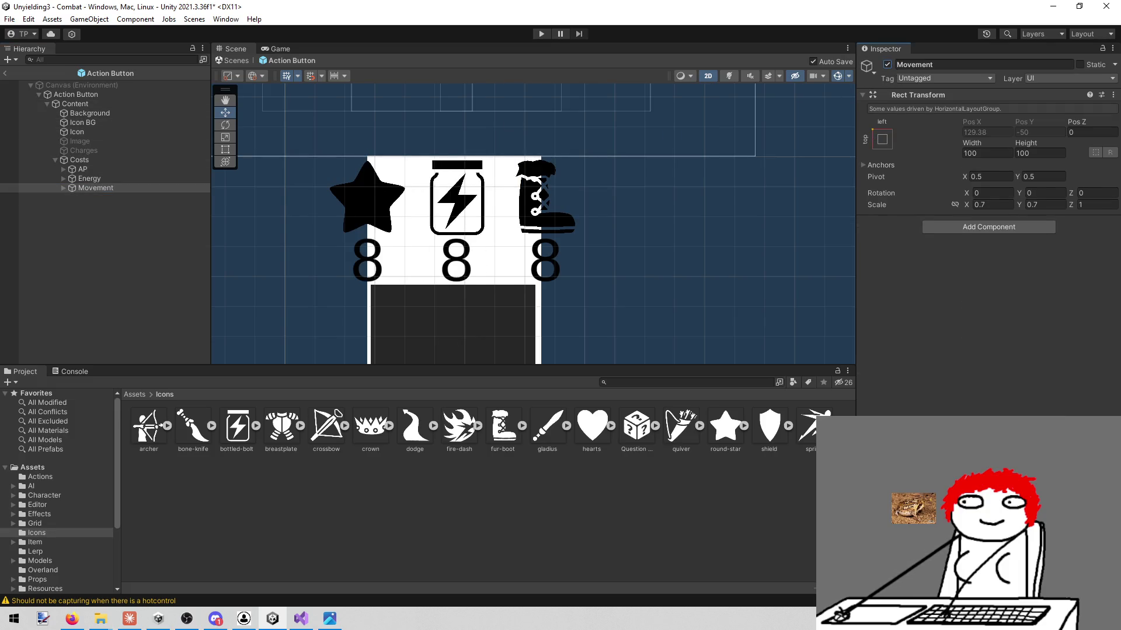
- Reset the Costs row's Padding Left and Right back to 0
left_click(80, 160)
left_click(1004, 257)
key("BackSpace")
left_click(1007, 247)
key("BackSpace")
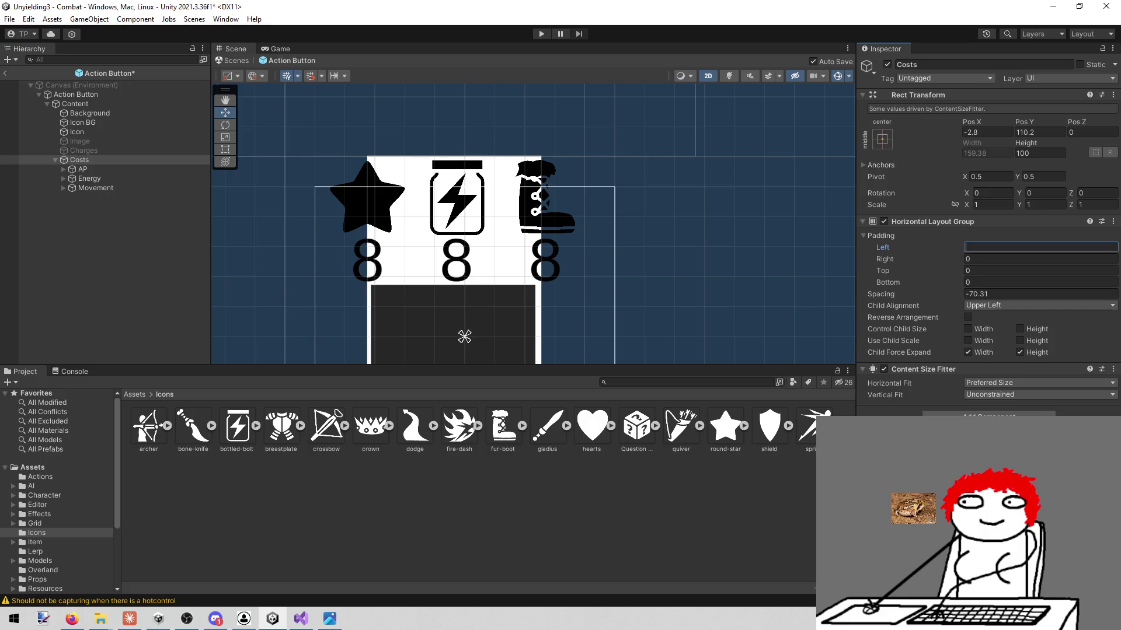
type("0")
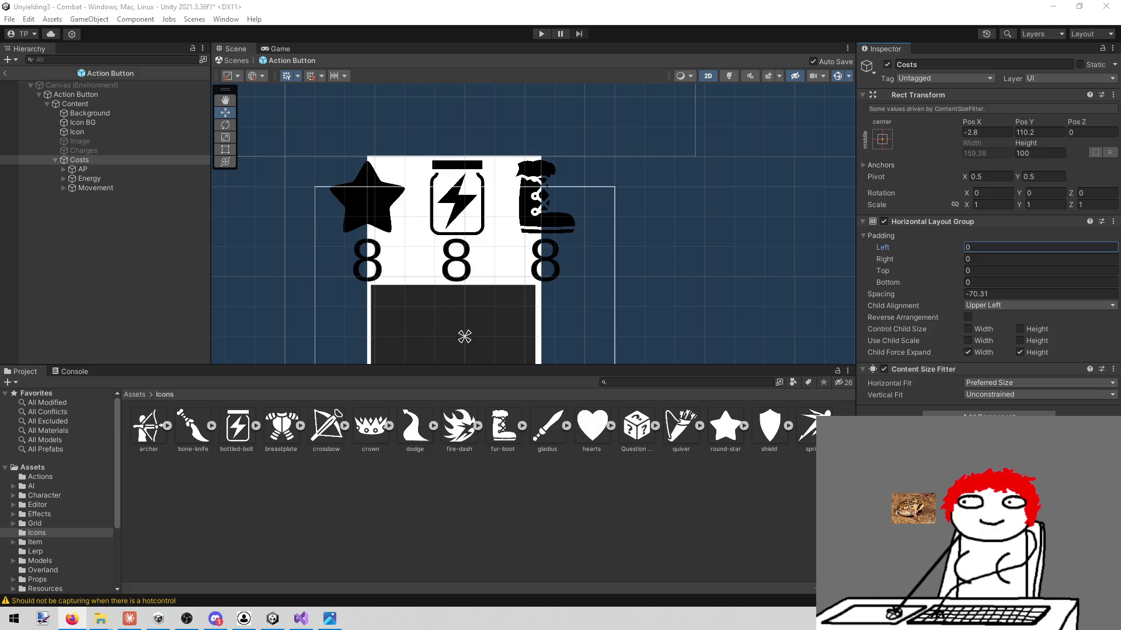
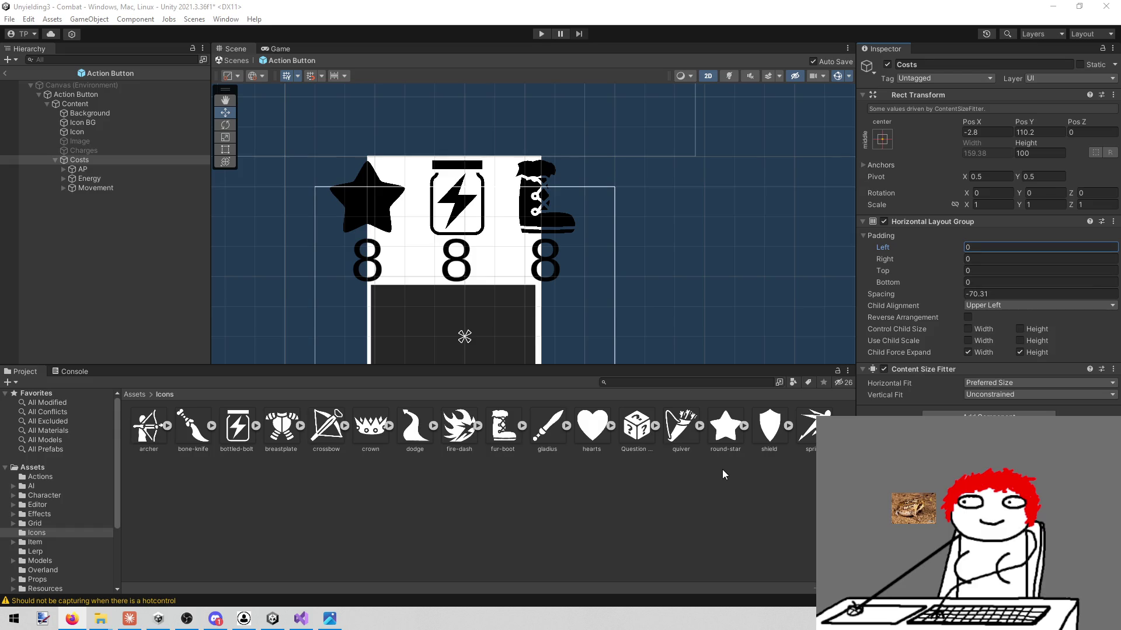
- Set the Costs Content Size Fitter's Horizontal Fit to Unconstrained
left_click(1030, 395)
left_click(1015, 408)
left_click(1016, 384)
left_click(1016, 394)
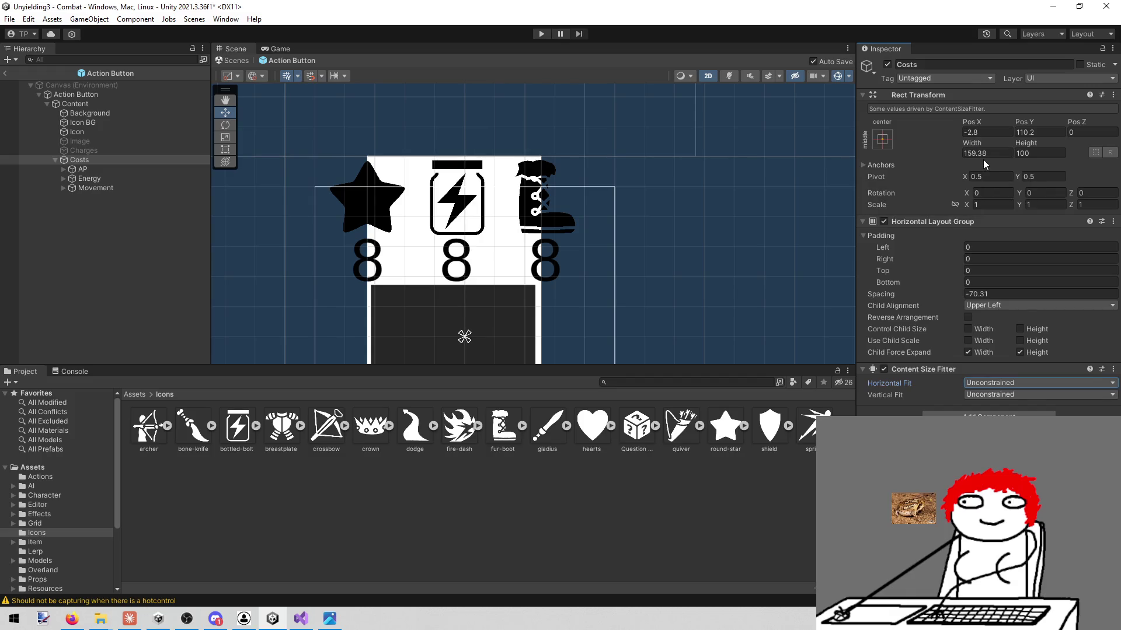
- Fix the Costs row width at 70 and shift it left to Pos X -47.51
left_click(979, 158)
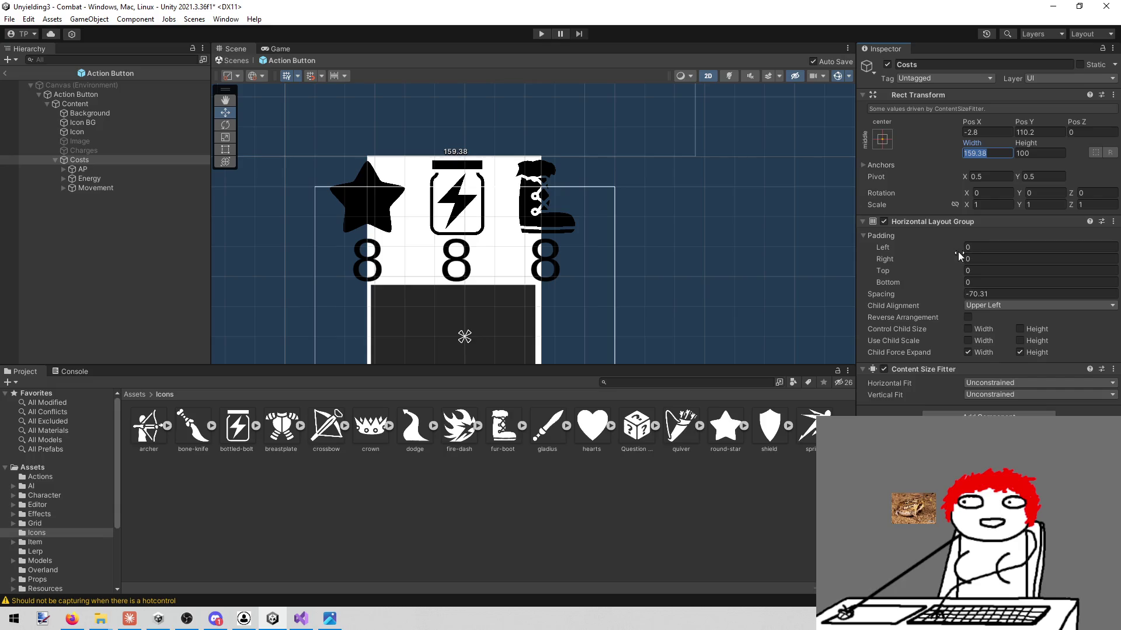
type("70")
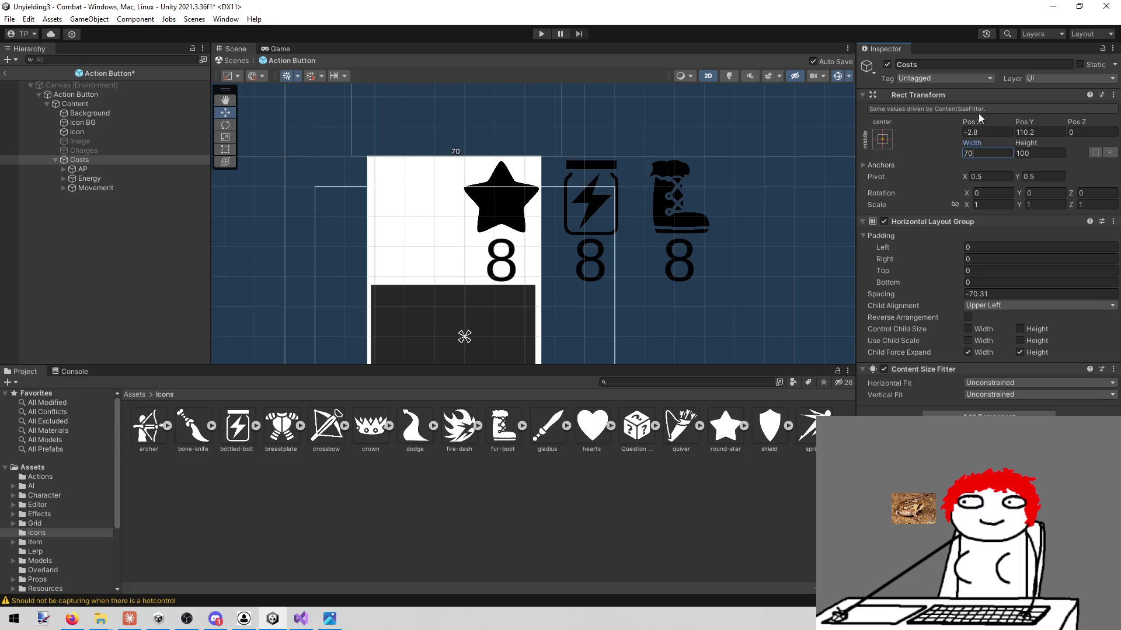
mouse_move(975, 119)
left_mouse_down()
mouse_move(806, 122)
mouse_move(203, 61)
mouse_move(103, 77)
left_mouse_up()
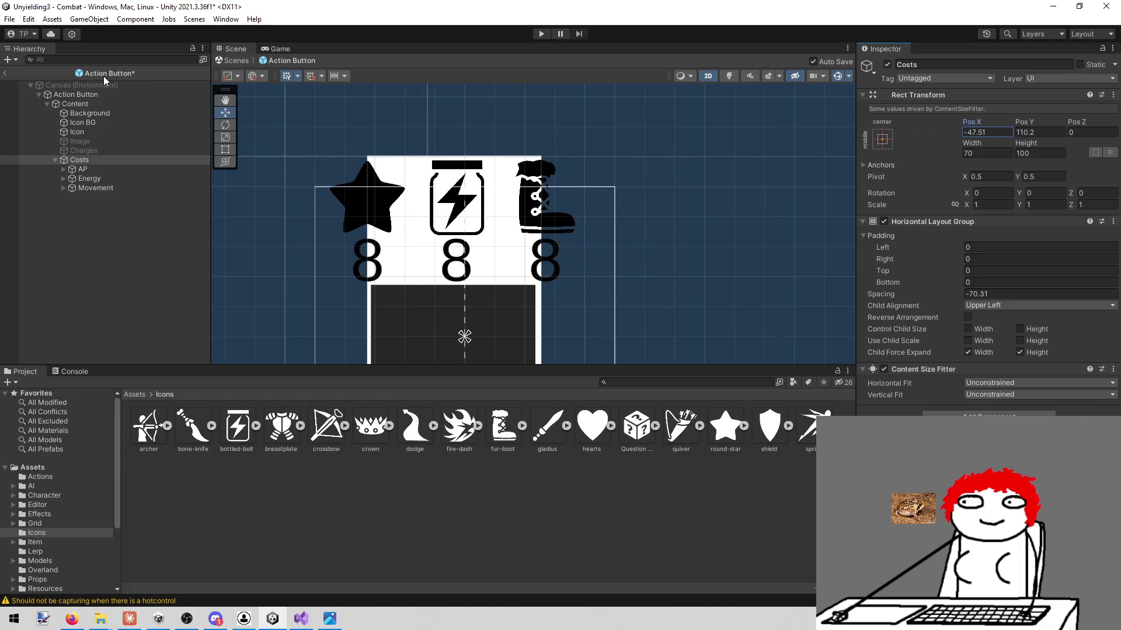
- Toggle the Movement cost's active checkbox to compare the layout, leaving it visible
left_click(130, 189)
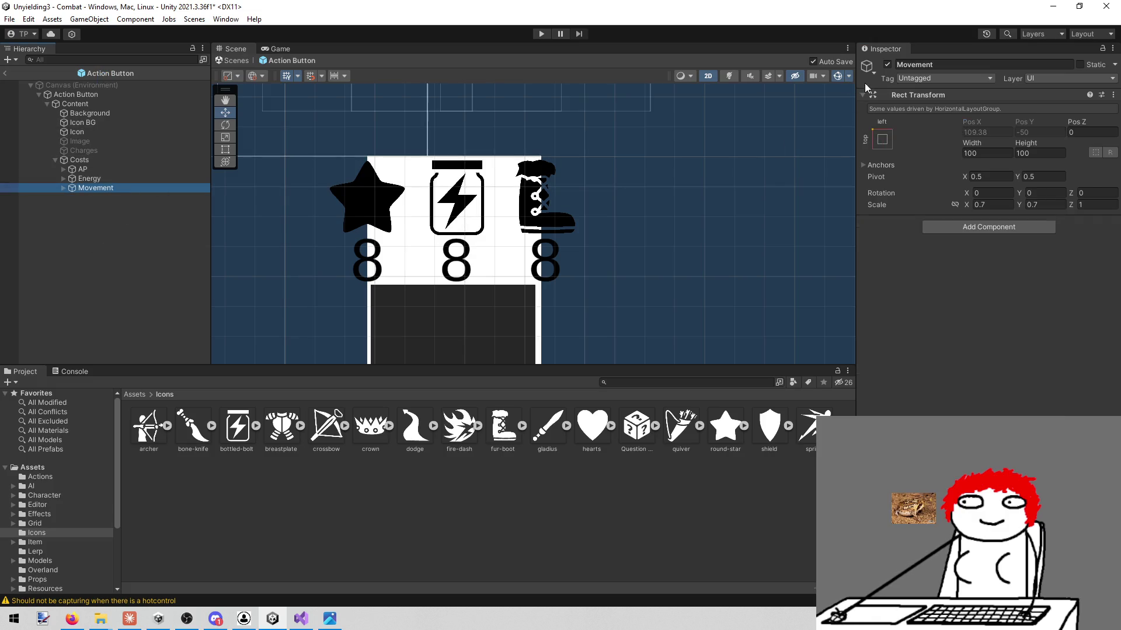
left_click(123, 162)
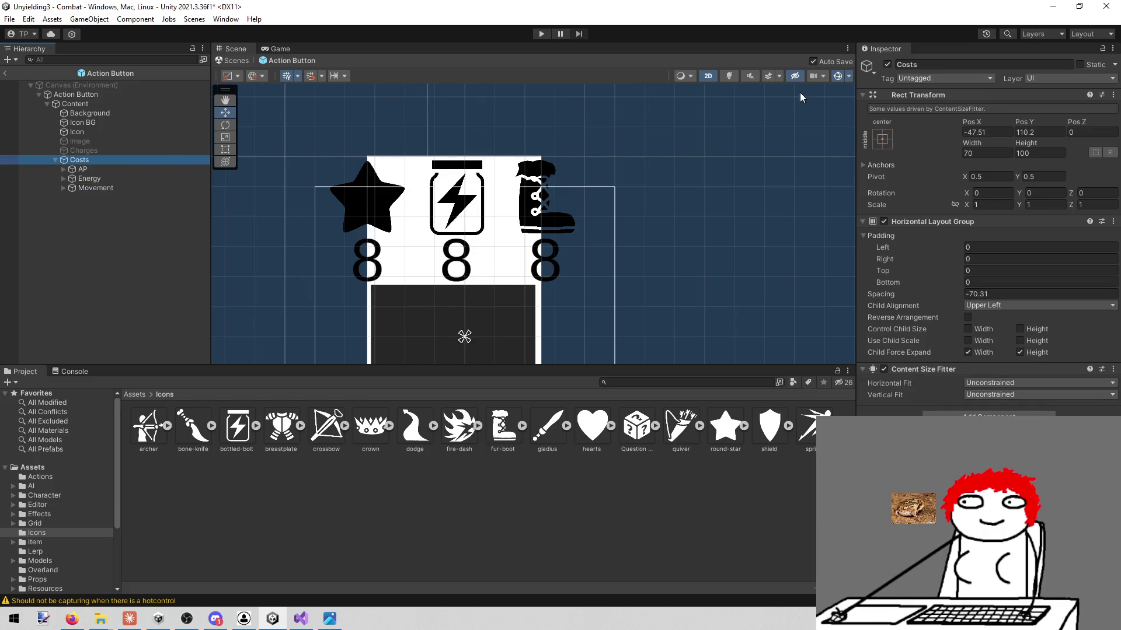
left_click(182, 186)
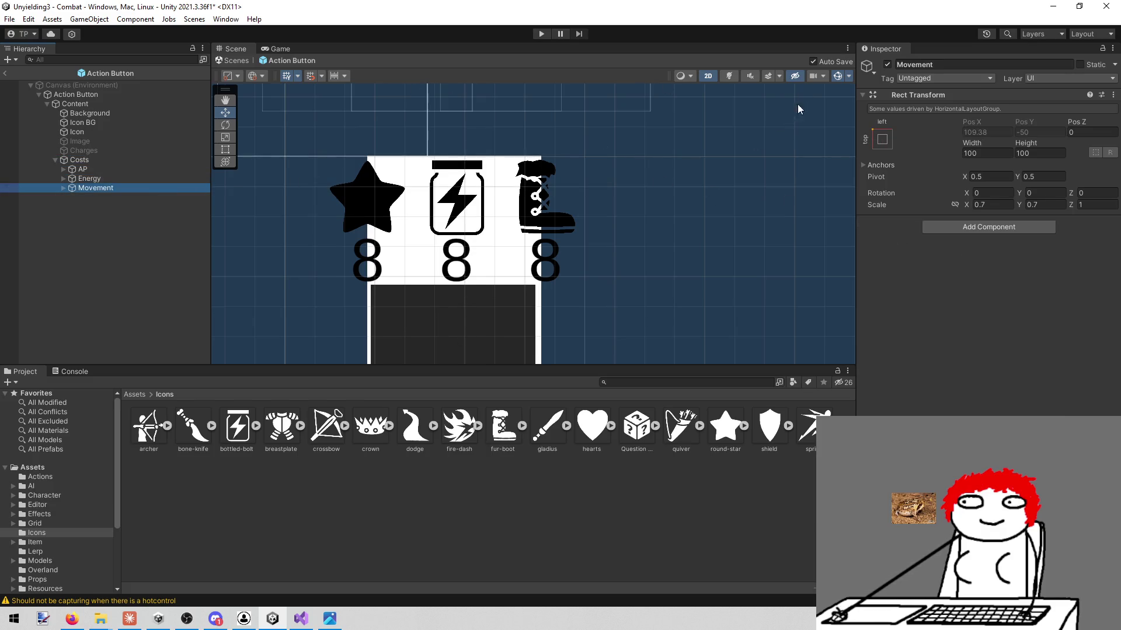
left_click(887, 65)
left_click(889, 64)
left_click(887, 63)
left_click(887, 63)
left_click(888, 63)
left_click(888, 63)
- Change the Costs Horizontal Fit to Preferred Size, then to Min Size
left_click(116, 160)
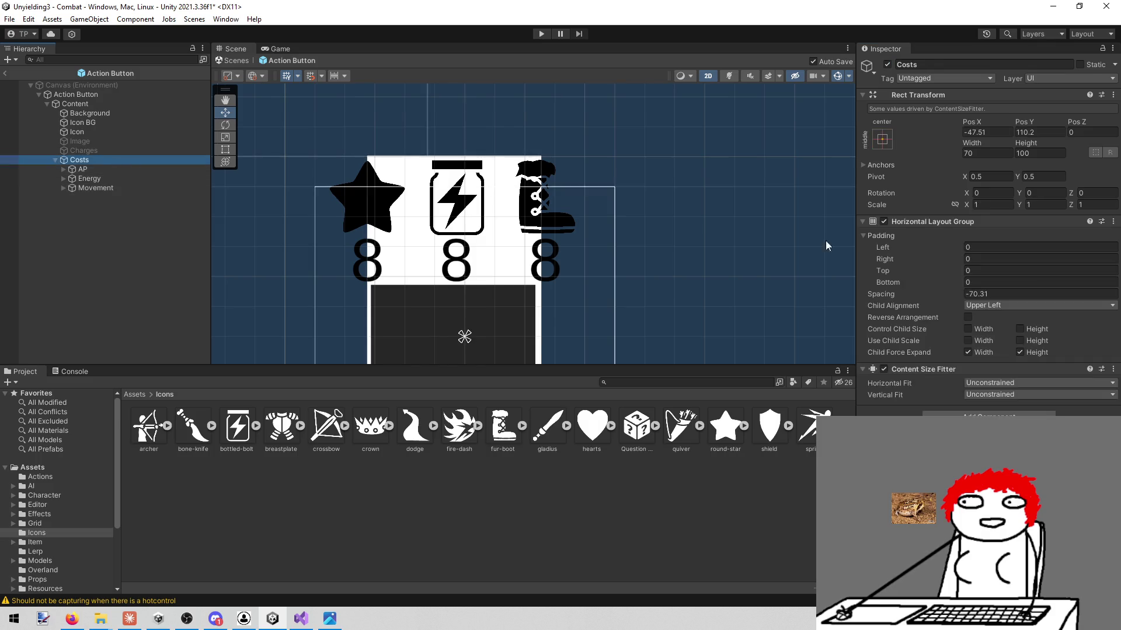
left_click(996, 381)
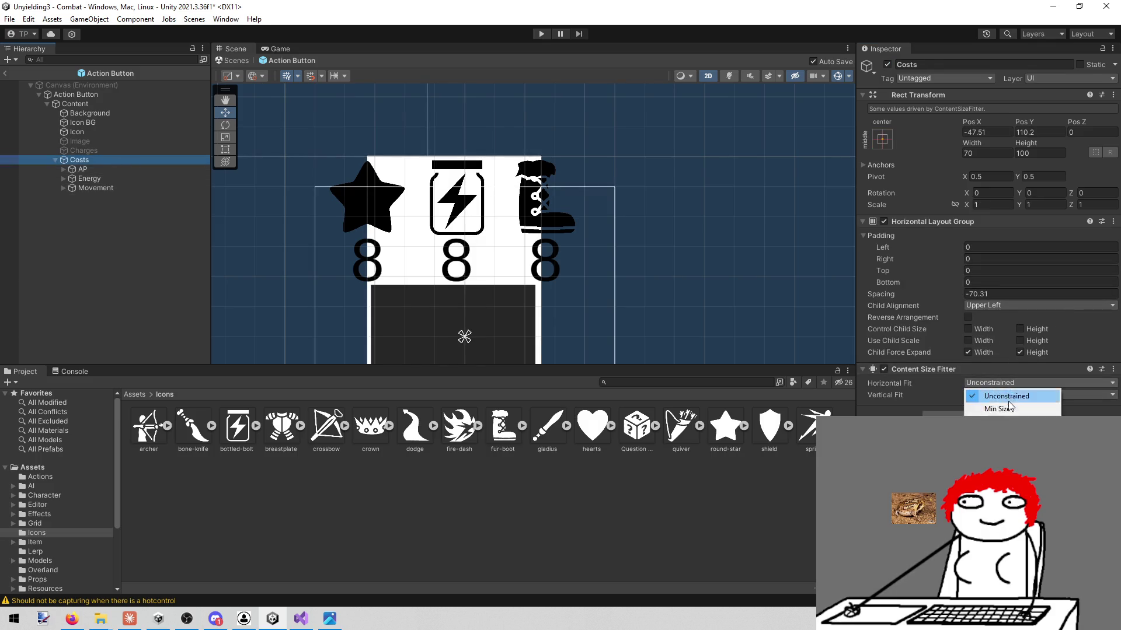
left_click(999, 410)
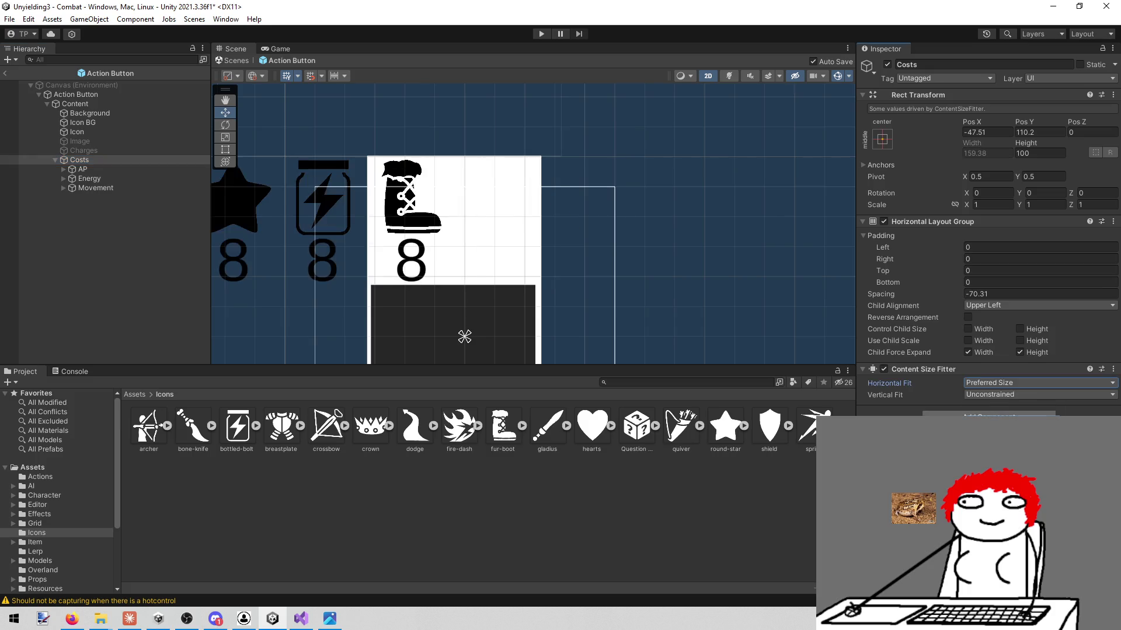
left_click(992, 383)
left_click(994, 408)
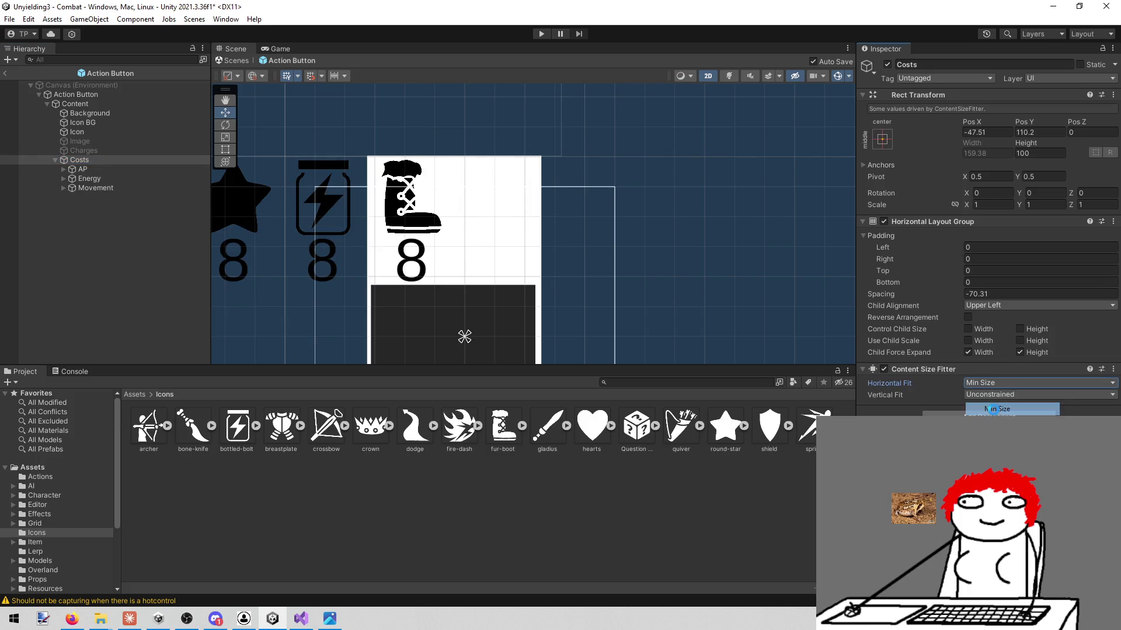
- Disable the Movement cost so only the AP and Energy icons remain
left_click(139, 189)
left_click(887, 64)
left_click(888, 63)
left_click(888, 63)
left_click(888, 64)
left_click(888, 64)
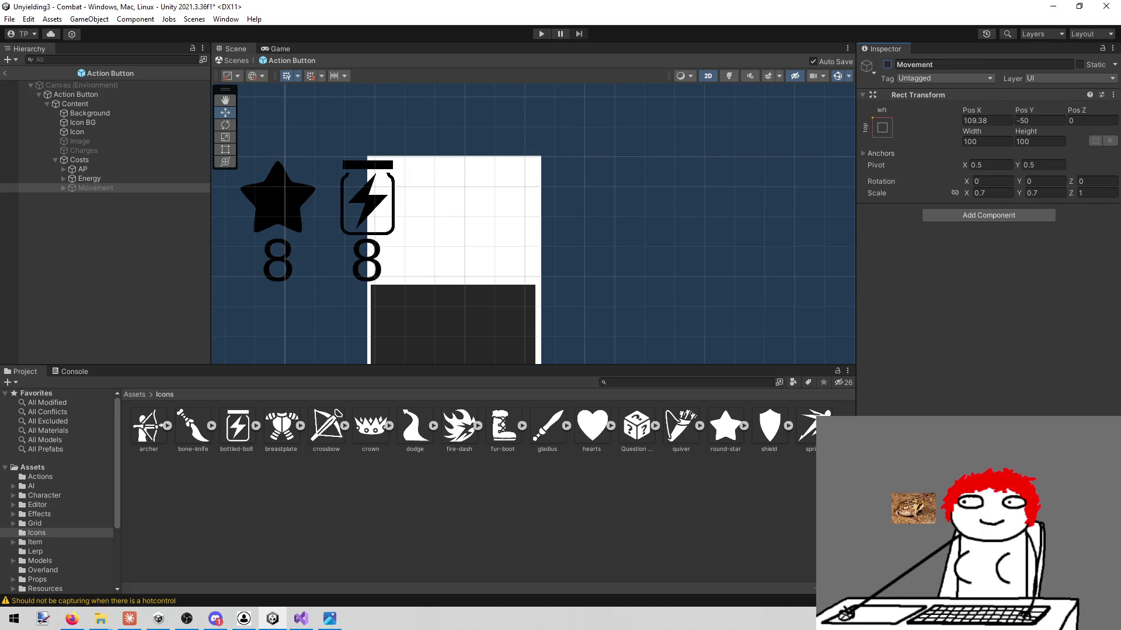
left_click(106, 161)
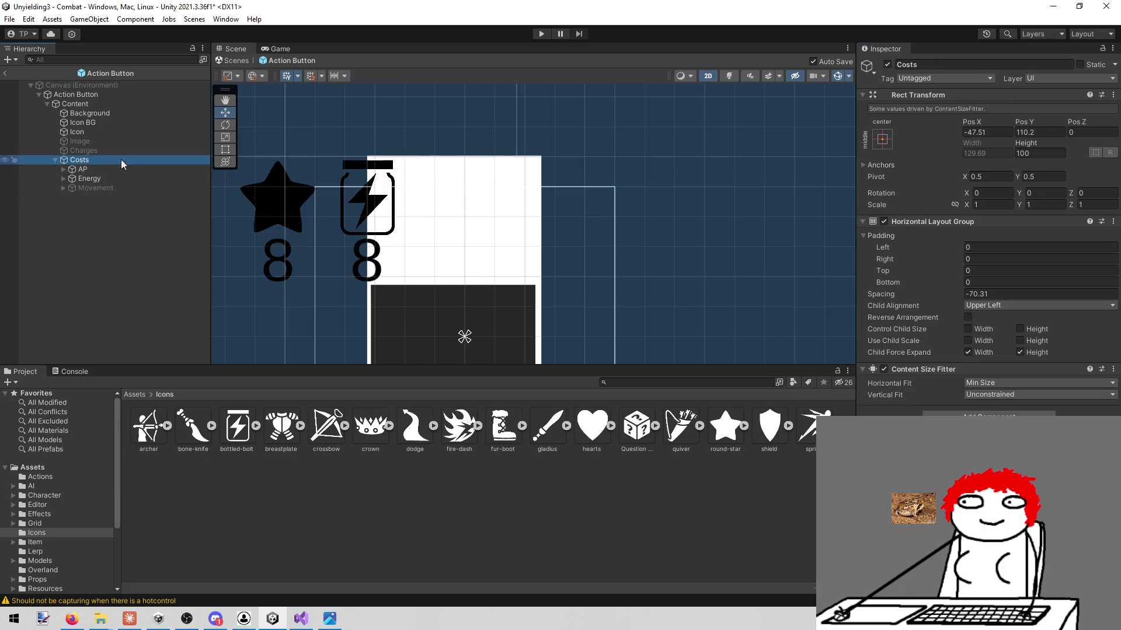
- Move Costs right to Pos X -4.7 and set its spacing to -76.18
scroll(517, 176, "down", 6)
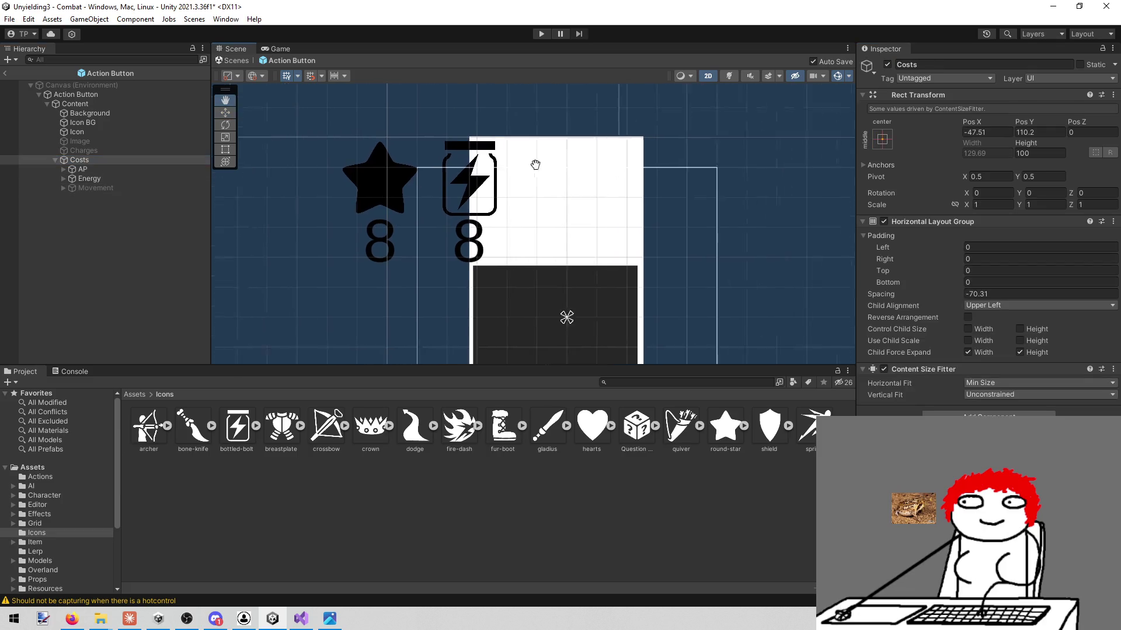
scroll(507, 201, "up", 4)
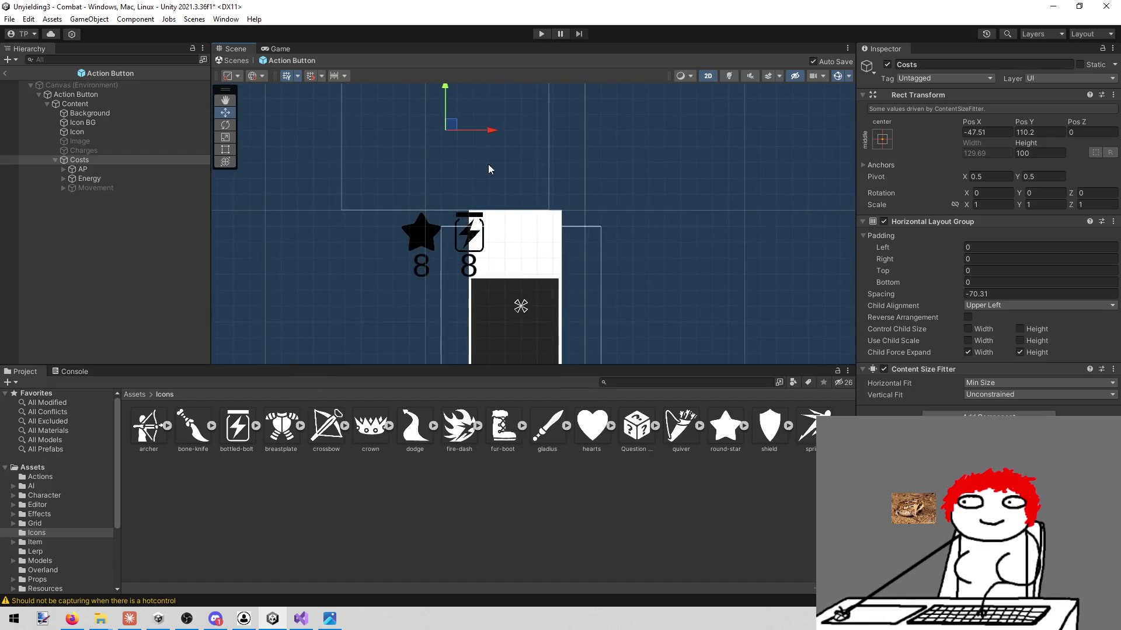
left_click_drag(495, 132, 561, 140)
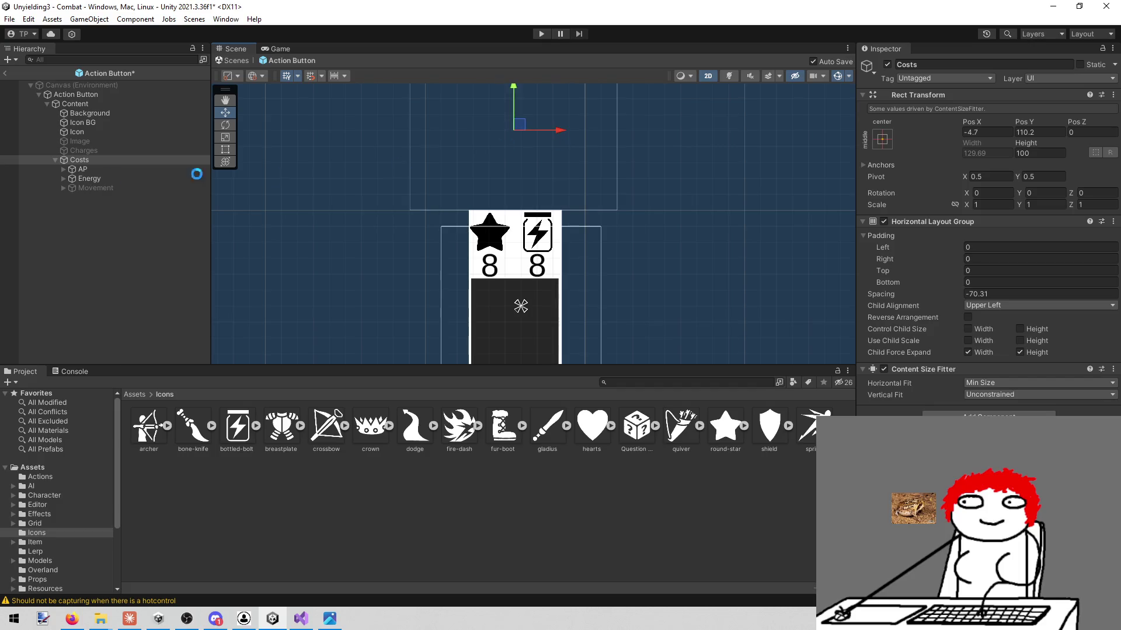
mouse_move(949, 294)
left_mouse_down()
mouse_move(835, 290)
mouse_move(873, 293)
left_mouse_up()
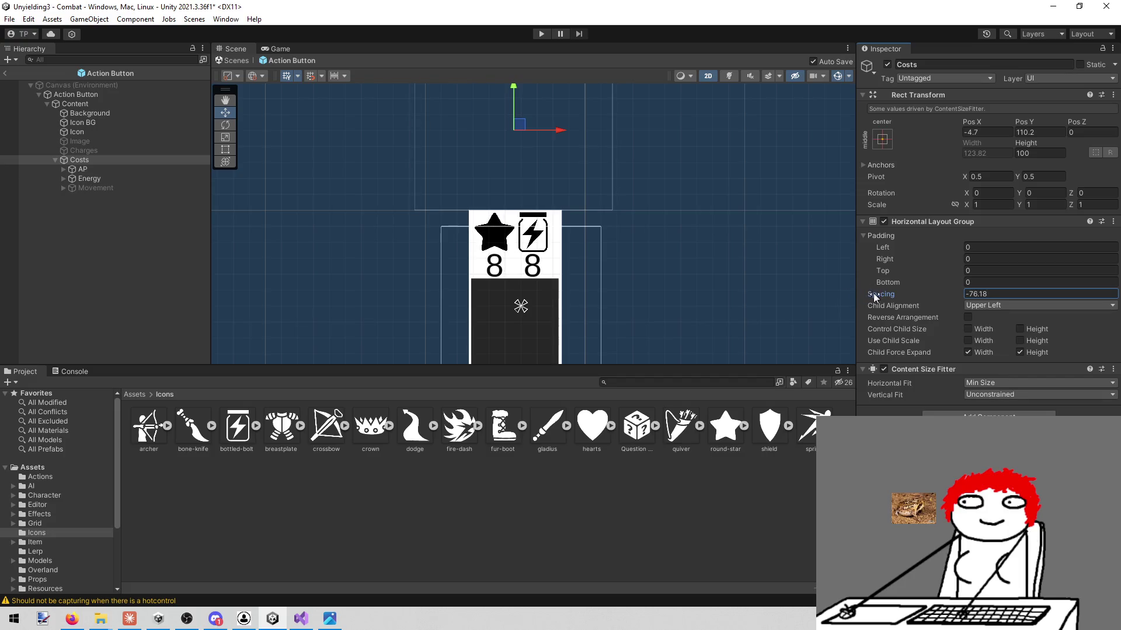
left_click(96, 188)
left_click(888, 65)
left_click(888, 64)
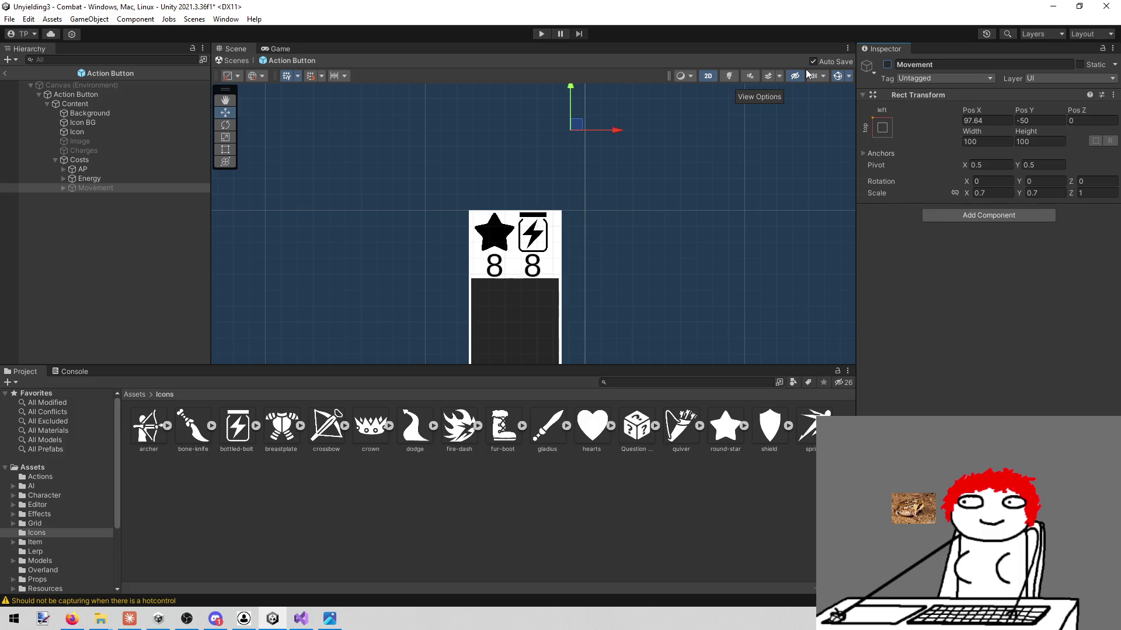
left_click(108, 160)
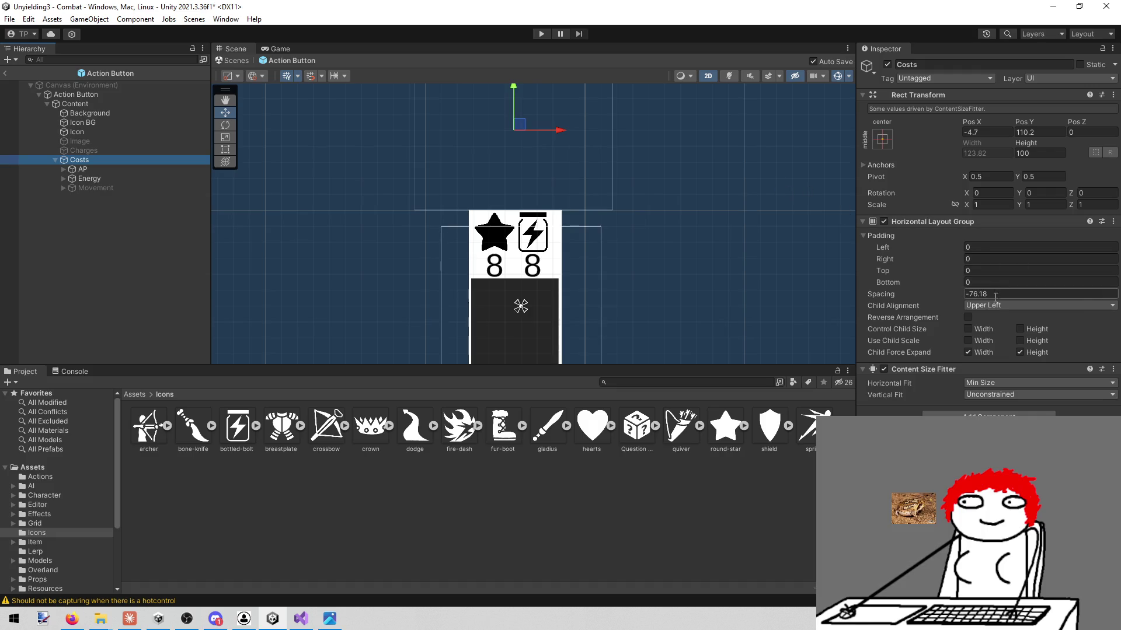
- Set the Costs icon spacing to -71.8, then switch to Firefox
mouse_move(946, 293)
left_mouse_down()
mouse_move(922, 296)
mouse_move(950, 292)
left_mouse_up()
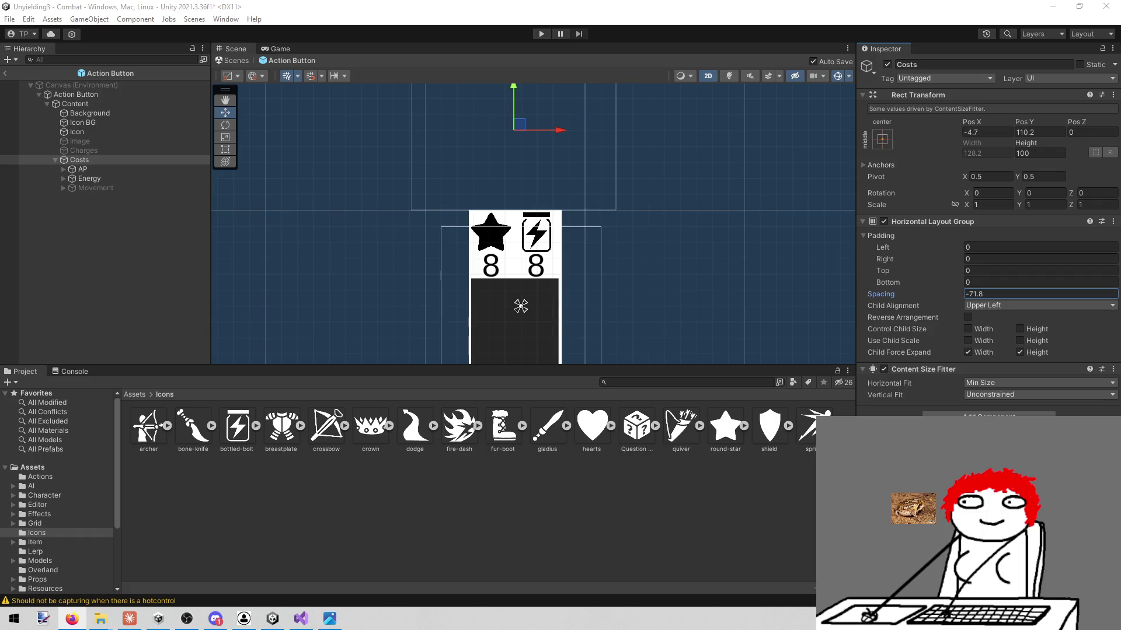
key("alt+Tab")
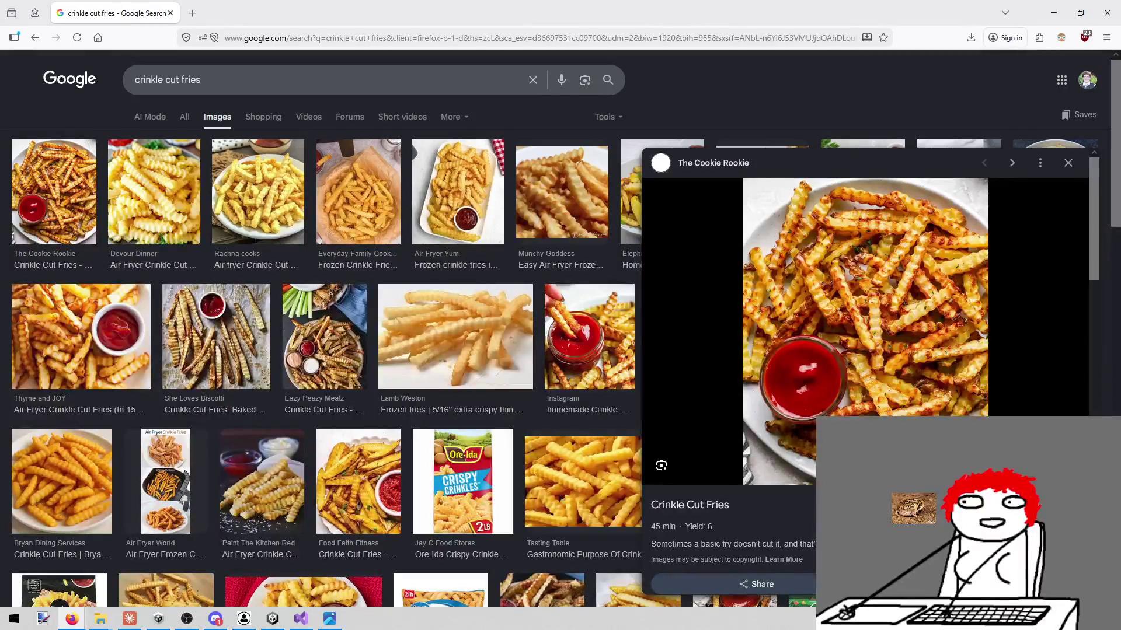